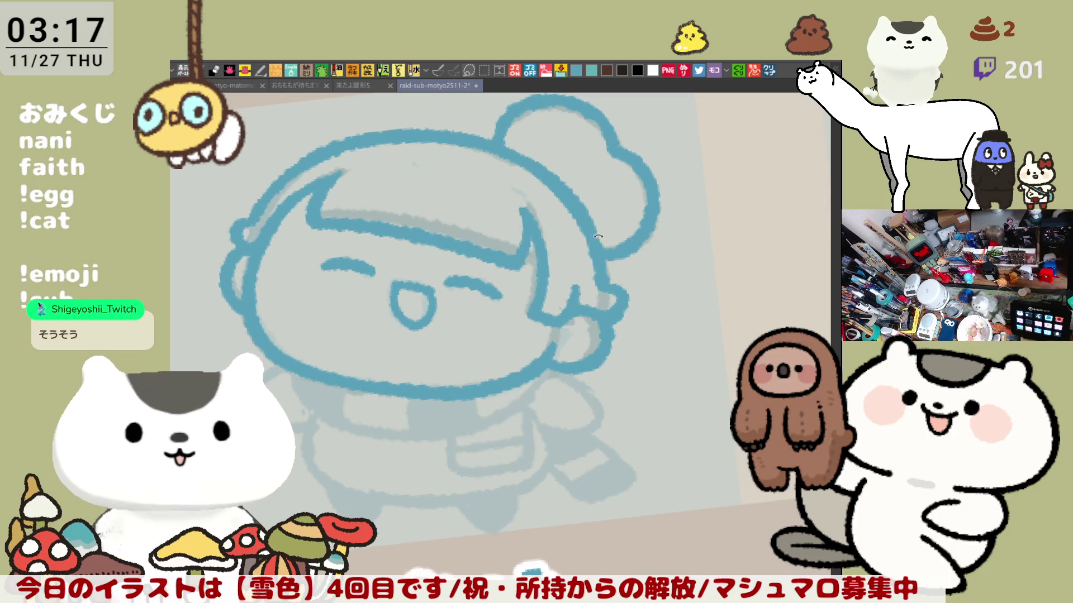
Tilt the view and ink the curved blue chin line under the face, retrying the stroke
{"action": "key", "text": "asciicircum"}
{"action": "key", "text": "asciicircum"}
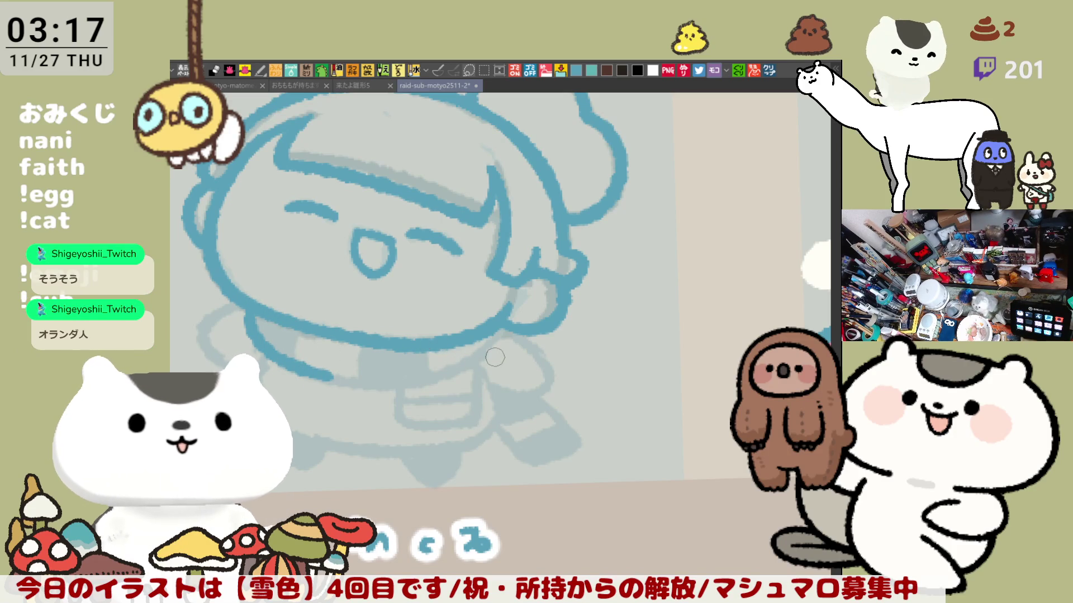
{"action": "left_click_drag", "start_coordinate": [495, 357], "coordinate": [378, 305]}
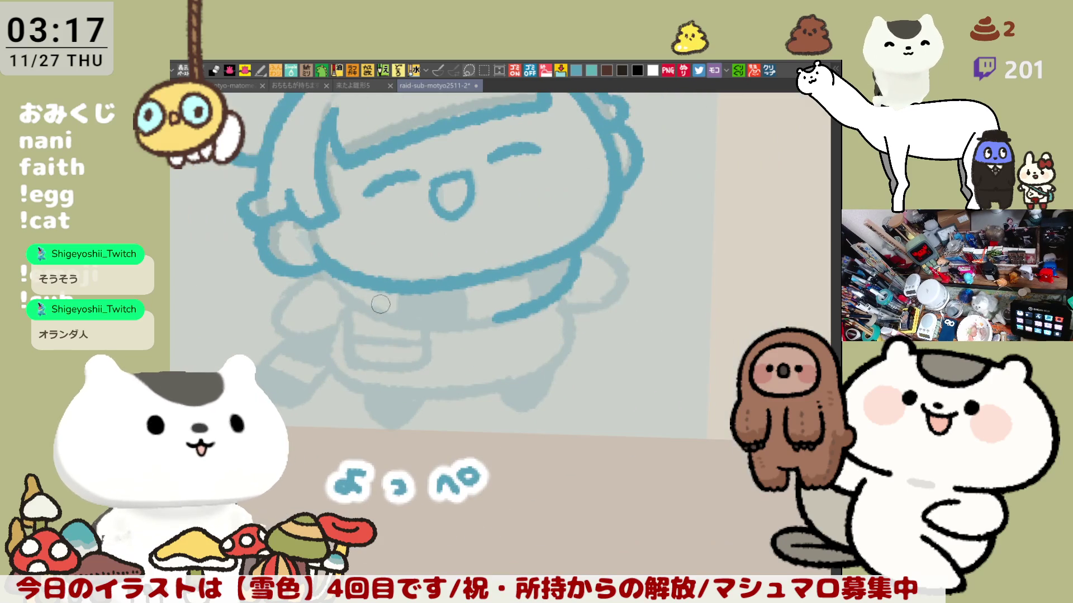
{"action": "left_click_drag", "start_coordinate": [338, 265], "coordinate": [455, 334]}
{"action": "key", "text": "ctrl+z"}
{"action": "left_click_drag", "start_coordinate": [336, 267], "coordinate": [472, 328]}
{"action": "key", "text": "ctrl+z"}
{"action": "mouse_move", "coordinate": [334, 261]}
{"action": "left_mouse_down"}
{"action": "mouse_move", "coordinate": [479, 316]}
{"action": "mouse_move", "coordinate": [349, 273]}
{"action": "mouse_move", "coordinate": [442, 324]}
{"action": "mouse_move", "coordinate": [511, 316]}
{"action": "left_mouse_up"}
{"action": "key", "text": "ctrl+z"}
Close the gap so the chin line joins the jaw, then mirror the view to check
{"action": "key", "text": "ctrl+z"}
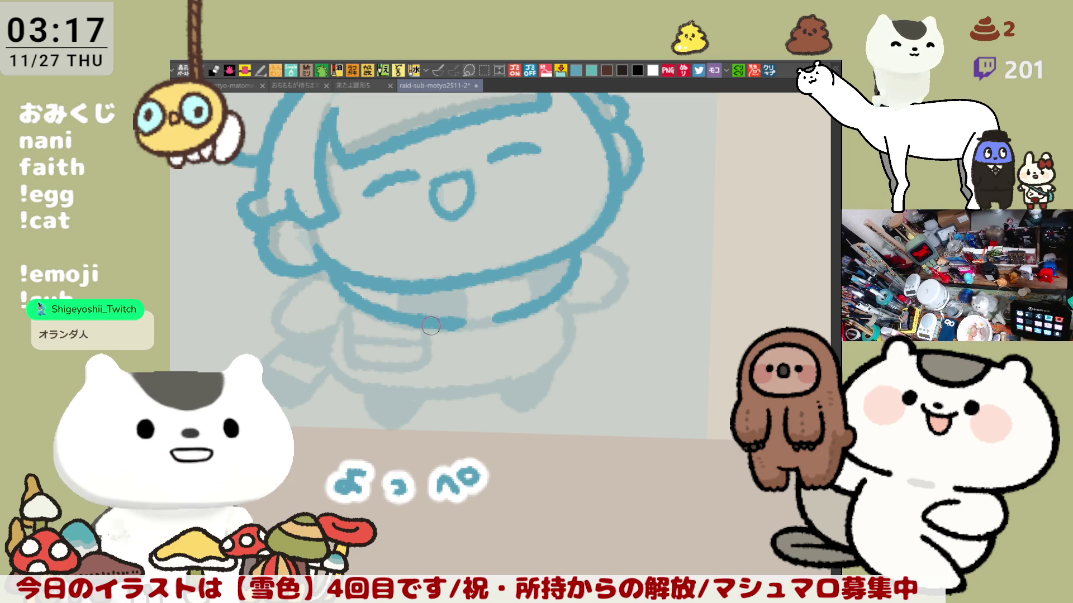
{"action": "left_click_drag", "start_coordinate": [436, 324], "coordinate": [495, 317]}
{"action": "key", "text": "ctrl+z"}
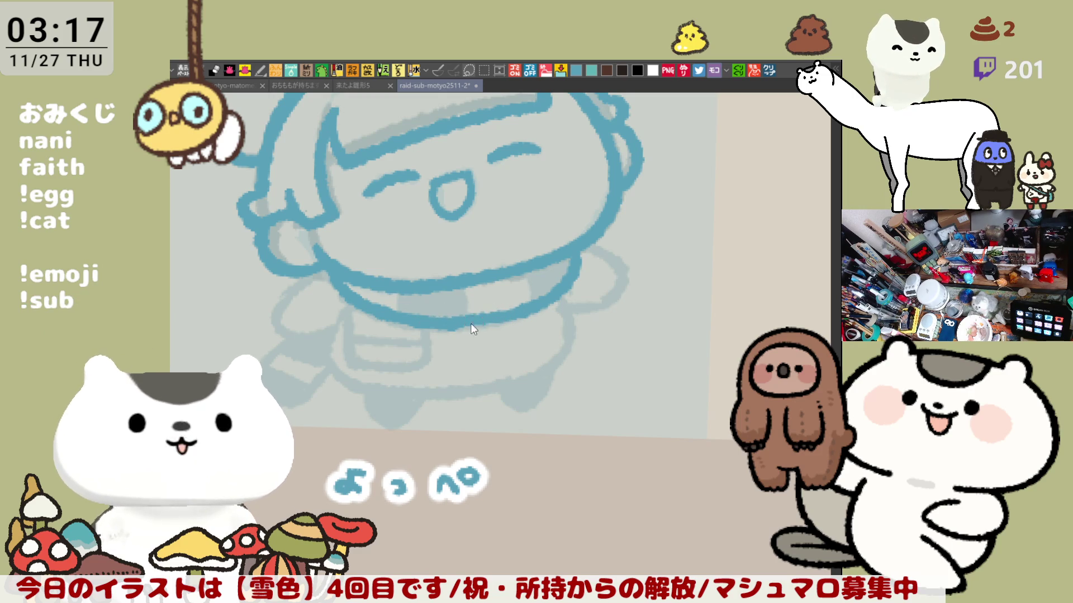
{"action": "key", "text": "ctrl+z"}
{"action": "left_click_drag", "start_coordinate": [427, 322], "coordinate": [506, 316]}
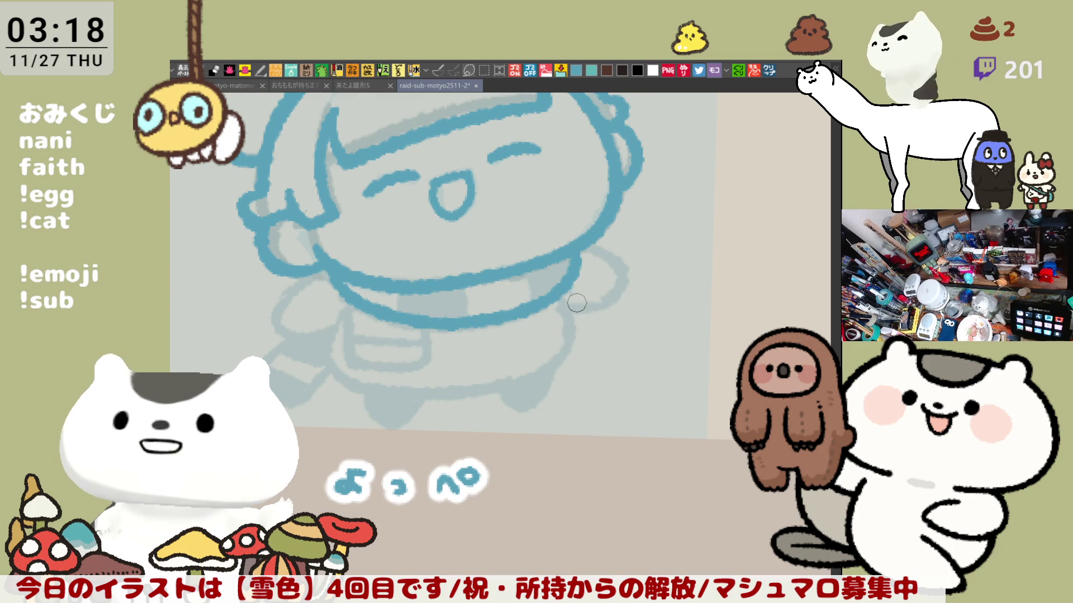
{"action": "key", "text": "h"}
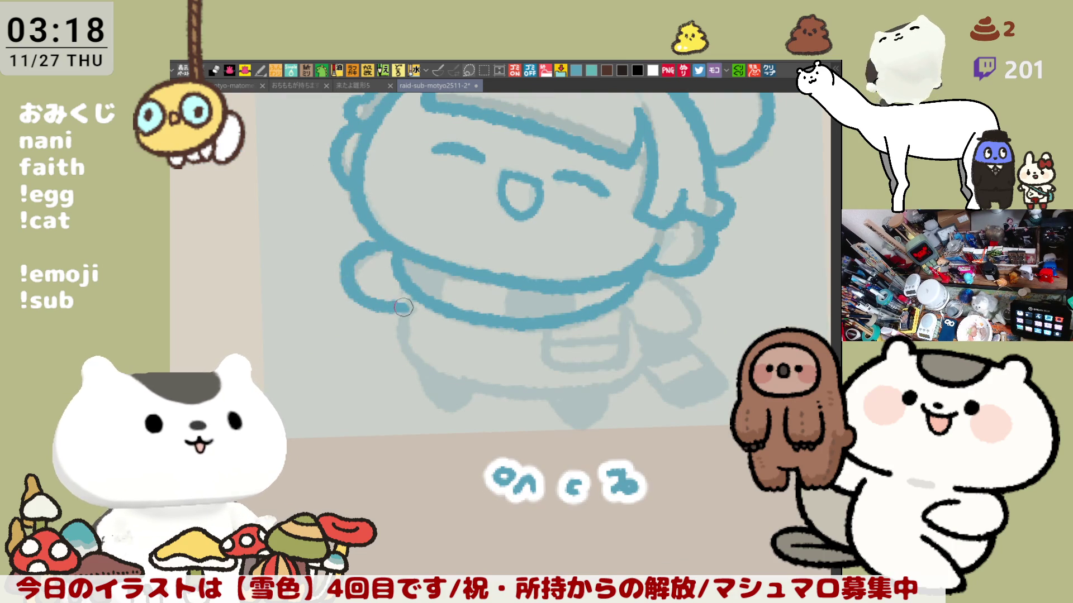
Try out the outline of the girl's left arm, discarding the attempts
{"action": "left_click_drag", "start_coordinate": [391, 256], "coordinate": [365, 305]}
{"action": "key", "text": "ctrl+z"}
{"action": "mouse_move", "coordinate": [389, 257]}
{"action": "left_mouse_down"}
{"action": "mouse_move", "coordinate": [366, 304]}
{"action": "mouse_move", "coordinate": [414, 313]}
{"action": "mouse_move", "coordinate": [352, 282]}
{"action": "mouse_move", "coordinate": [400, 308]}
{"action": "left_mouse_up"}
{"action": "key", "text": "ctrl+z"}
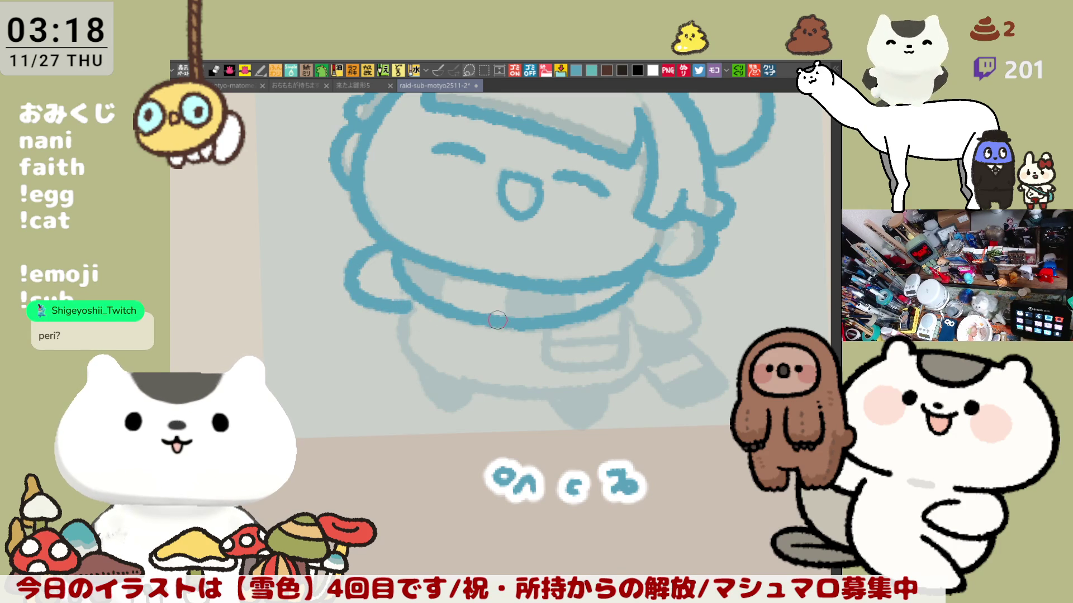
Ink the lower-left arm over the faint sketch with a thinner blue line
{"action": "key", "text": "h"}
{"action": "left_click_drag", "start_coordinate": [469, 315], "coordinate": [589, 306]}
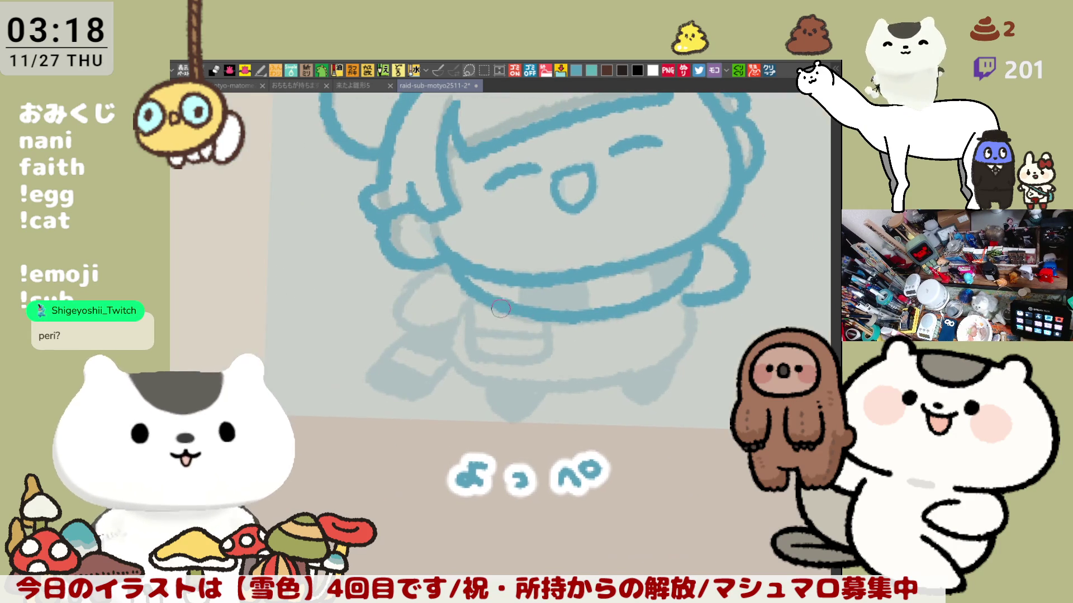
{"action": "mouse_move", "coordinate": [441, 274]}
{"action": "left_mouse_down"}
{"action": "mouse_move", "coordinate": [399, 299]}
{"action": "mouse_move", "coordinate": [447, 334]}
{"action": "left_mouse_up"}
{"action": "key", "text": "ctrl+z"}
{"action": "left_click_drag", "start_coordinate": [425, 272], "coordinate": [447, 333]}
{"action": "key", "text": "ctrl+z"}
{"action": "mouse_move", "coordinate": [427, 272]}
{"action": "left_mouse_down"}
{"action": "mouse_move", "coordinate": [395, 307]}
{"action": "mouse_move", "coordinate": [449, 335]}
{"action": "left_mouse_up"}
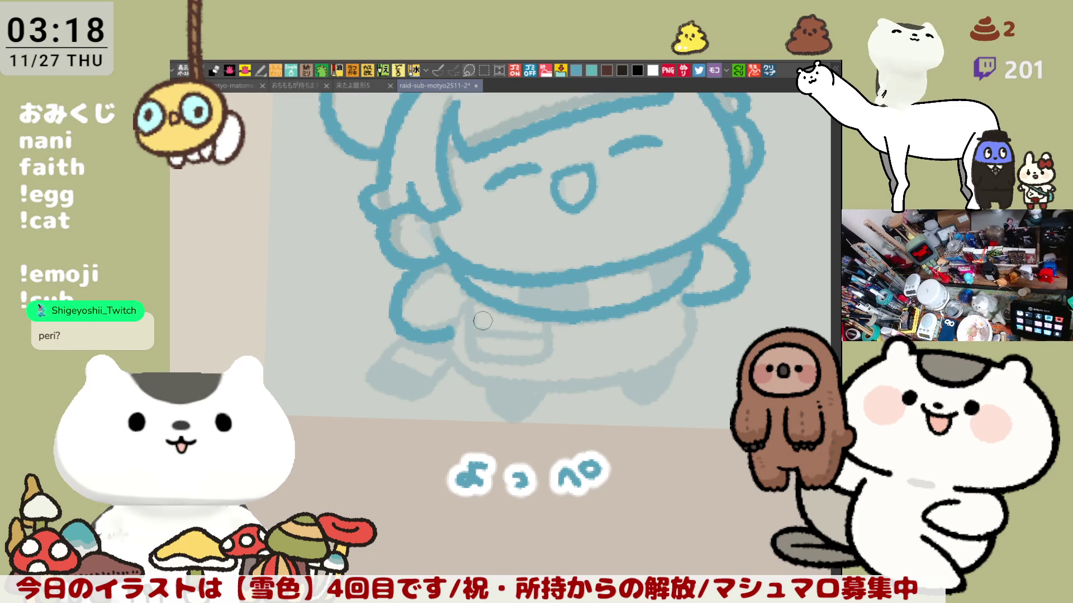
{"action": "key", "text": "ctrl+z"}
{"action": "mouse_move", "coordinate": [427, 271]}
{"action": "left_mouse_down"}
{"action": "mouse_move", "coordinate": [401, 323]}
{"action": "mouse_move", "coordinate": [450, 334]}
{"action": "left_mouse_up"}
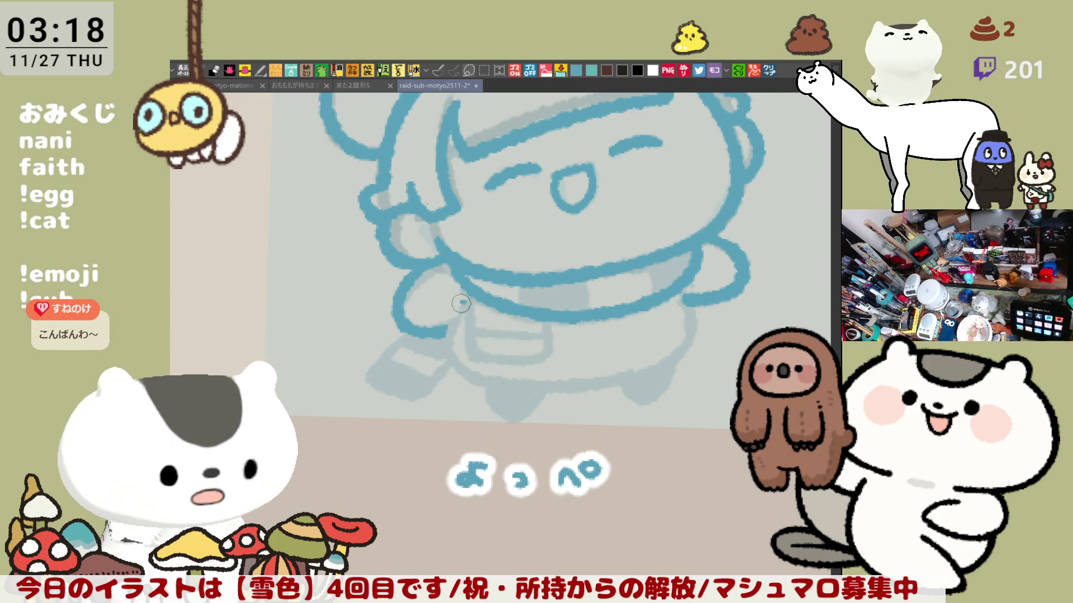
Extend the arm's lower curve after discarding a trial leg outline
{"action": "left_click_drag", "start_coordinate": [463, 289], "coordinate": [484, 377]}
{"action": "key", "text": "ctrl+z"}
{"action": "mouse_move", "coordinate": [466, 293]}
{"action": "left_mouse_down"}
{"action": "mouse_move", "coordinate": [484, 378]}
{"action": "mouse_move", "coordinate": [495, 382]}
{"action": "left_mouse_up"}
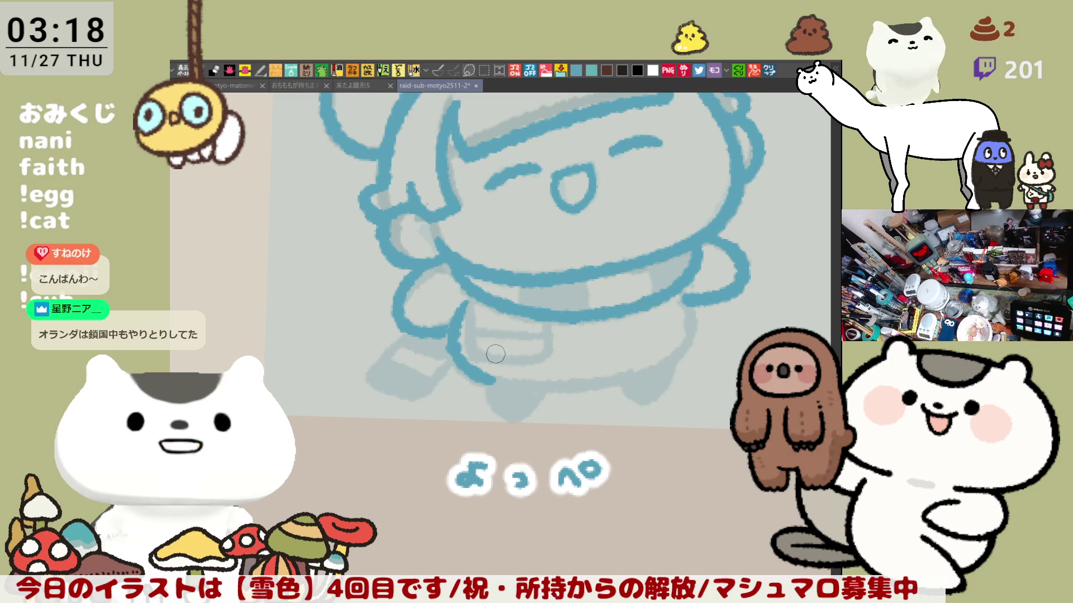
{"action": "key", "text": "ctrl+z"}
{"action": "key", "text": "ctrl+z"}
{"action": "left_click_drag", "start_coordinate": [462, 328], "coordinate": [432, 335]}
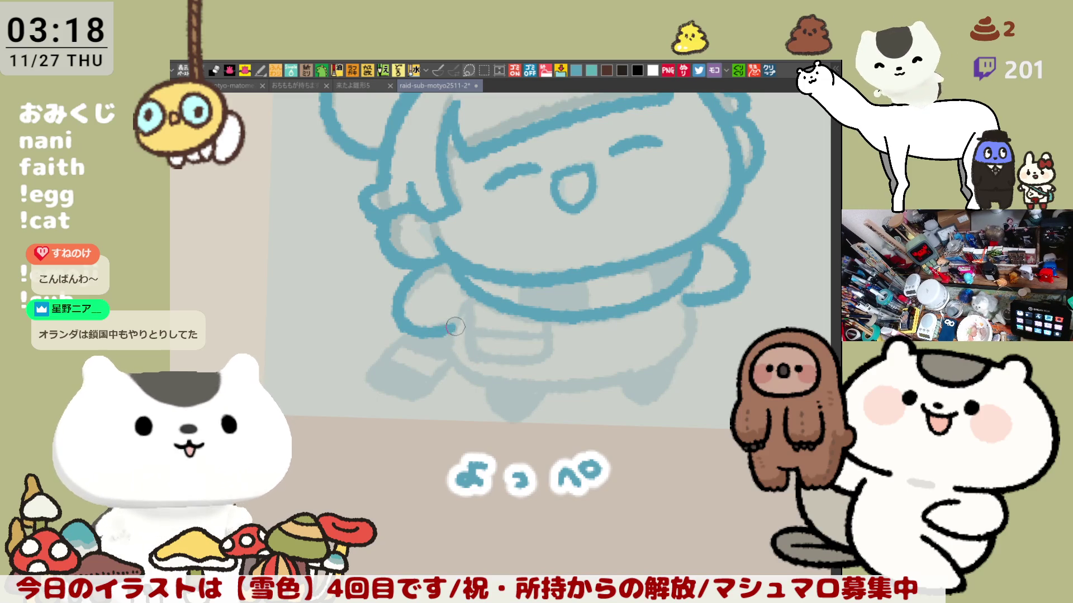
Attempt the line running down beside the arm several times, undoing each try
{"action": "mouse_move", "coordinate": [464, 301]}
{"action": "left_mouse_down"}
{"action": "mouse_move", "coordinate": [447, 357]}
{"action": "mouse_move", "coordinate": [458, 371]}
{"action": "left_mouse_up"}
{"action": "key", "text": "ctrl+z"}
{"action": "mouse_move", "coordinate": [464, 301]}
{"action": "left_mouse_down"}
{"action": "mouse_move", "coordinate": [454, 318]}
{"action": "mouse_move", "coordinate": [482, 380]}
{"action": "left_mouse_up"}
{"action": "key", "text": "ctrl+z"}
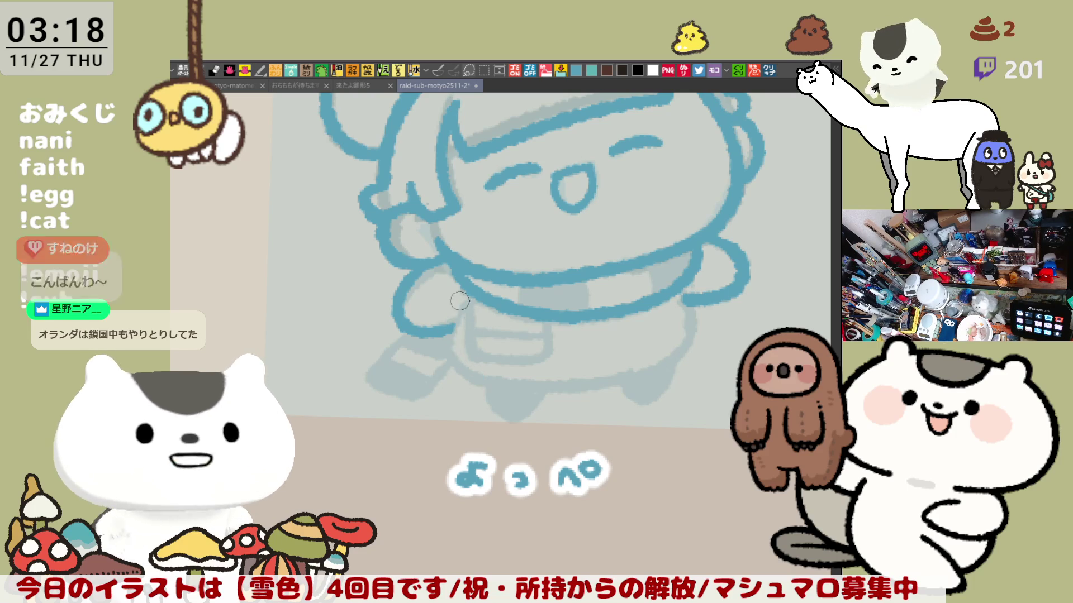
{"action": "left_click_drag", "start_coordinate": [464, 297], "coordinate": [474, 374]}
{"action": "key", "text": "ctrl+z"}
{"action": "left_click_drag", "start_coordinate": [470, 285], "coordinate": [463, 371]}
{"action": "key", "text": "ctrl+z"}
{"action": "mouse_move", "coordinate": [468, 283]}
{"action": "left_mouse_down"}
{"action": "mouse_move", "coordinate": [450, 357]}
{"action": "mouse_move", "coordinate": [467, 370]}
{"action": "mouse_move", "coordinate": [465, 302]}
{"action": "mouse_move", "coordinate": [480, 382]}
{"action": "left_mouse_up"}
{"action": "key", "text": "ctrl+z"}
Draw the side line down from the arm end toward the lower body
{"action": "key", "text": "h"}
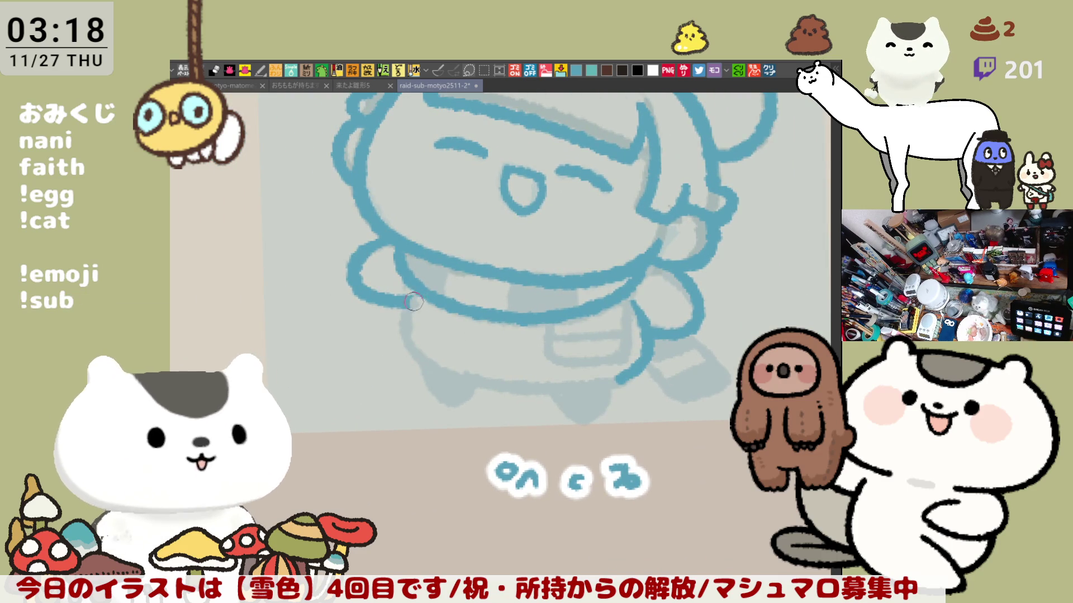
{"action": "left_click_drag", "start_coordinate": [405, 291], "coordinate": [418, 354]}
{"action": "key", "text": "ctrl+z"}
{"action": "left_click_drag", "start_coordinate": [405, 288], "coordinate": [423, 360]}
{"action": "key", "text": "ctrl+z"}
{"action": "left_click_drag", "start_coordinate": [406, 292], "coordinate": [425, 363]}
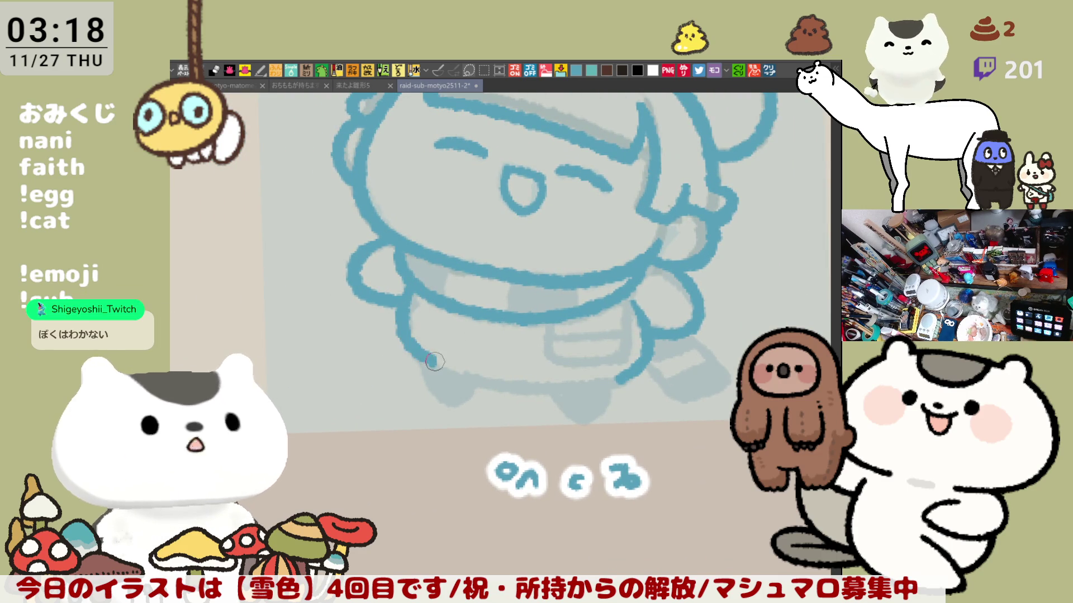
{"action": "key", "text": "ctrl+z"}
{"action": "left_click_drag", "start_coordinate": [410, 291], "coordinate": [434, 366]}
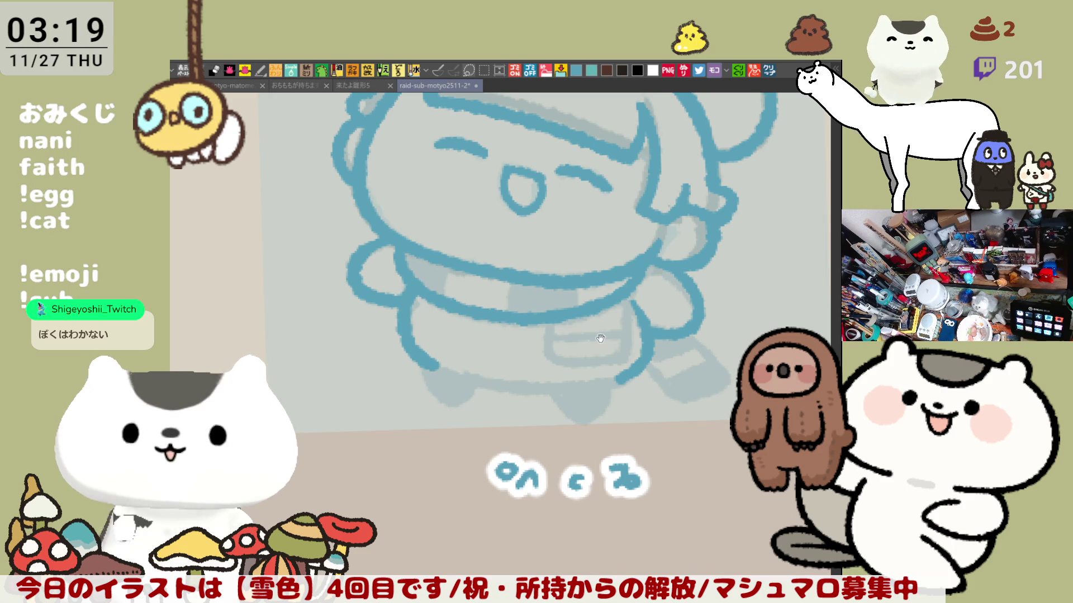
{"action": "left_click_drag", "start_coordinate": [560, 337], "coordinate": [525, 330]}
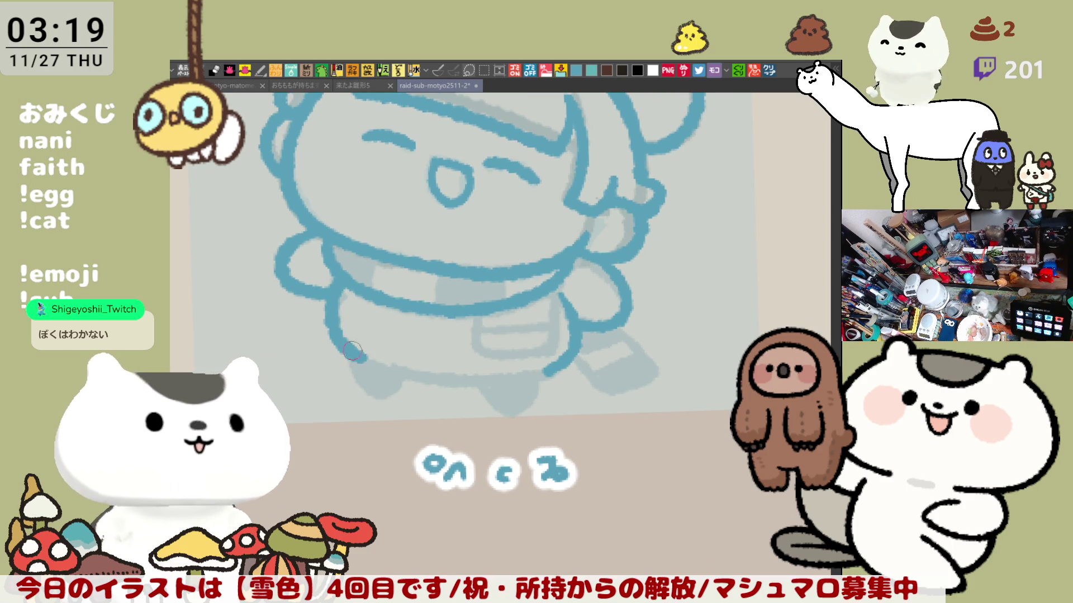
Draw the bottom line of the girl's body, completing it across the gap
{"action": "left_click_drag", "start_coordinate": [359, 350], "coordinate": [457, 377]}
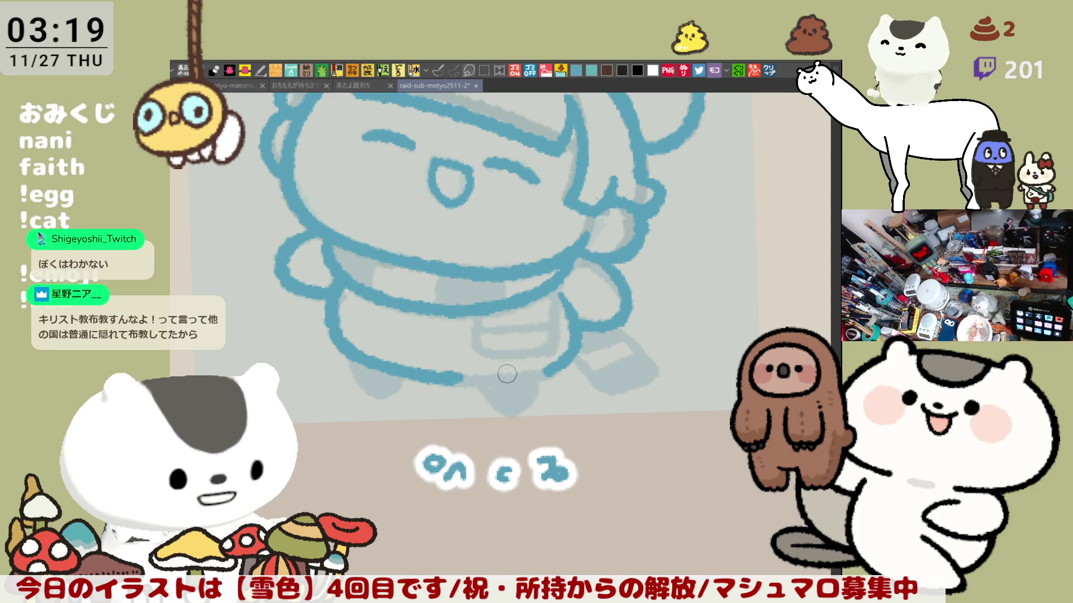
{"action": "key", "text": "h"}
{"action": "left_click_drag", "start_coordinate": [416, 361], "coordinate": [526, 380]}
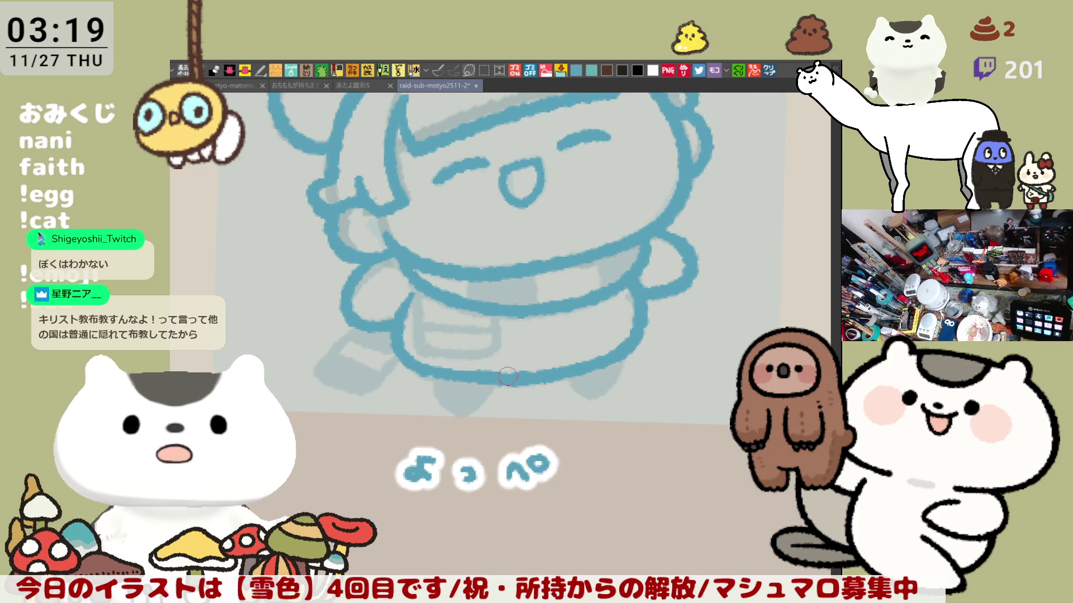
{"action": "key", "text": "ctrl+z"}
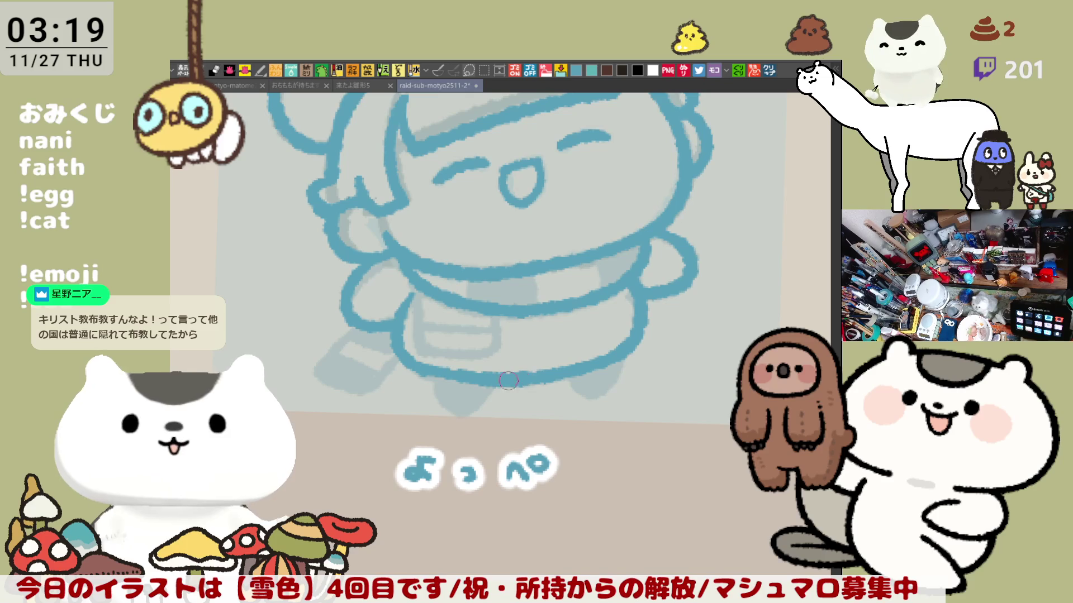
{"action": "left_click_drag", "start_coordinate": [420, 365], "coordinate": [520, 378]}
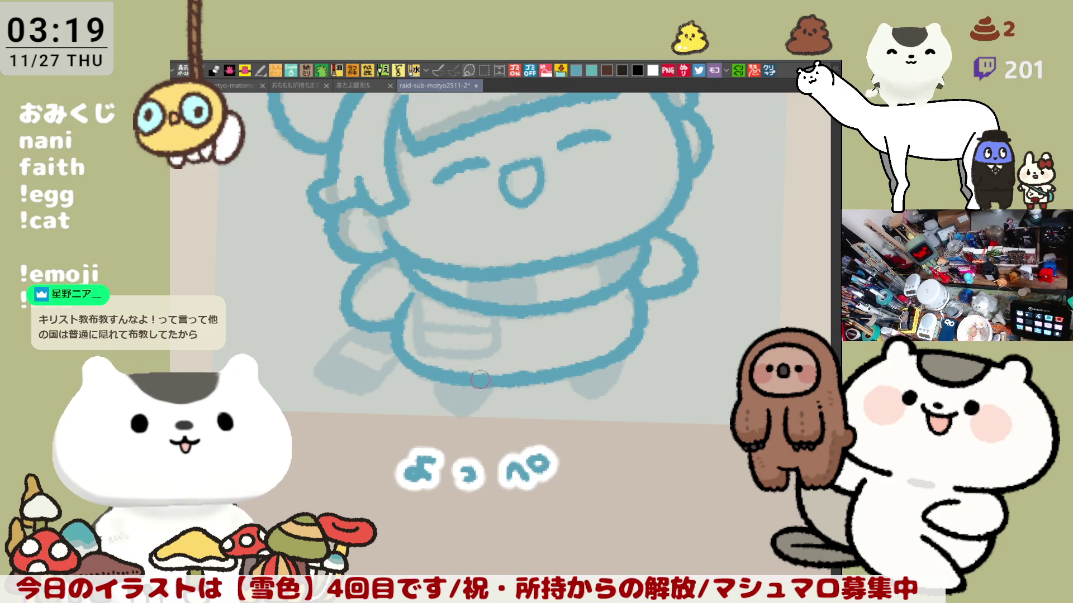
Sketch the pocket's left and bottom edges on the coat, trying a collar-to-pocket line
{"action": "key", "text": "h"}
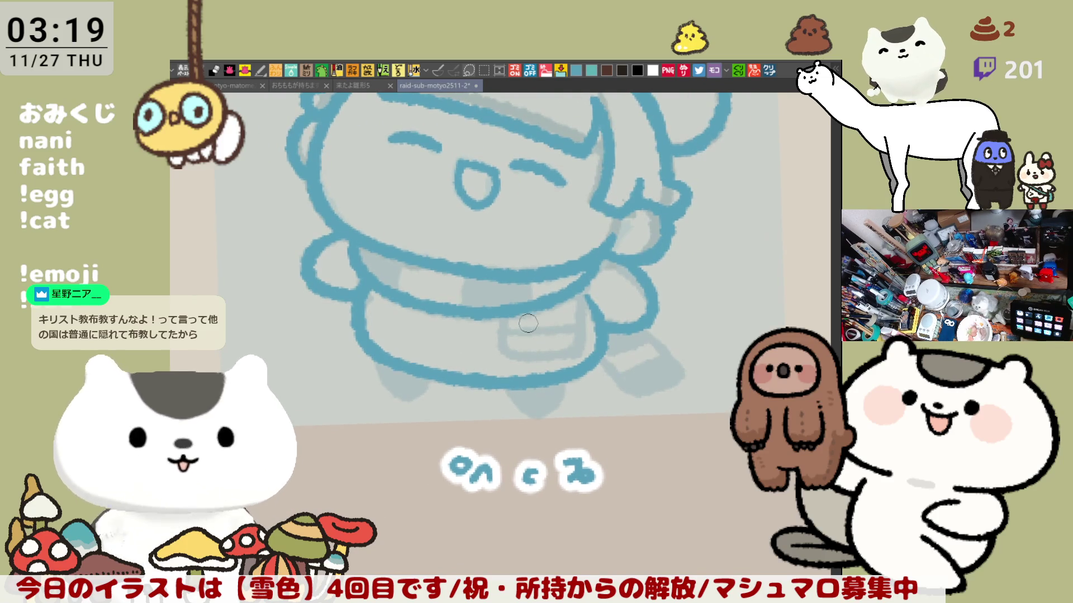
{"action": "mouse_move", "coordinate": [516, 318]}
{"action": "left_mouse_down"}
{"action": "mouse_move", "coordinate": [520, 358]}
{"action": "mouse_move", "coordinate": [569, 331]}
{"action": "left_mouse_up"}
{"action": "key", "text": "ctrl+z"}
{"action": "key", "text": "minus"}
{"action": "left_click_drag", "start_coordinate": [540, 273], "coordinate": [553, 326]}
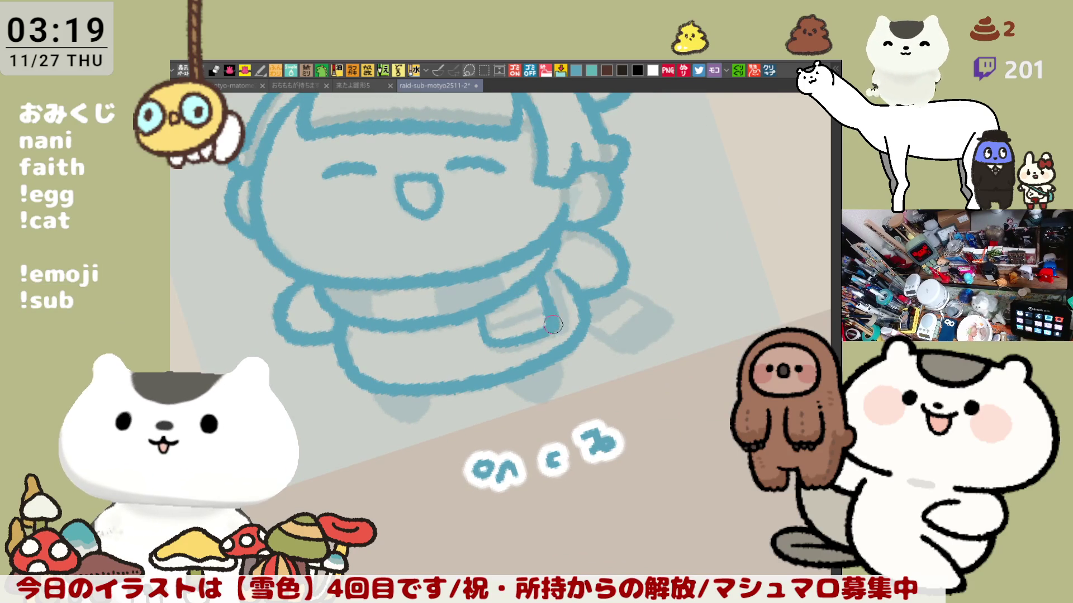
{"action": "key", "text": "ctrl+z"}
{"action": "mouse_move", "coordinate": [482, 301]}
{"action": "left_mouse_down"}
{"action": "mouse_move", "coordinate": [485, 322]}
{"action": "mouse_move", "coordinate": [559, 335]}
{"action": "left_mouse_up"}
{"action": "left_click_drag", "start_coordinate": [541, 273], "coordinate": [553, 327]}
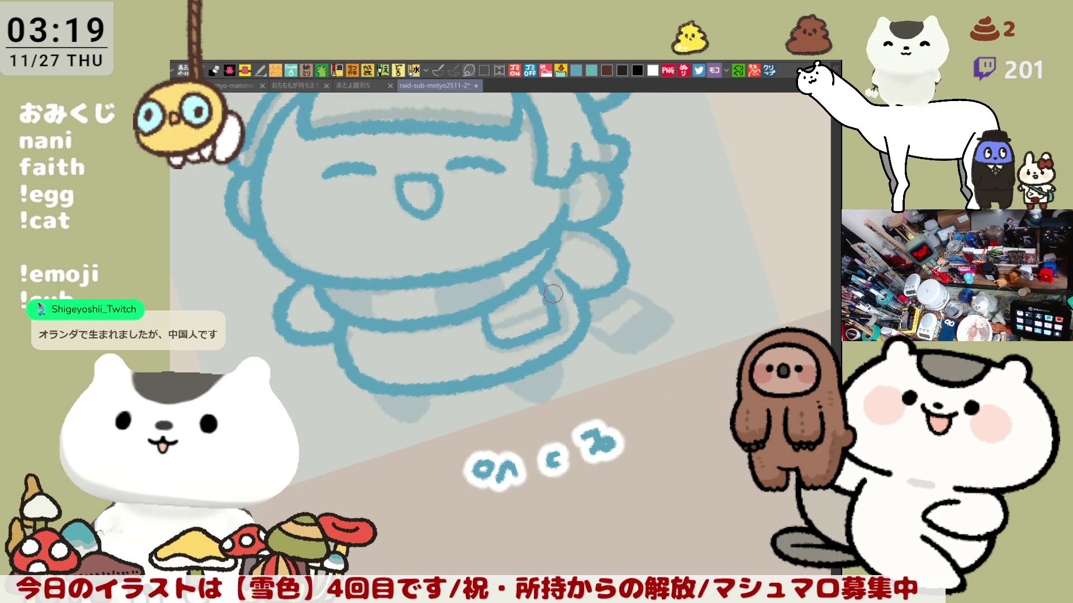
{"action": "key", "text": "ctrl+z"}
{"action": "key", "text": "h"}
Redraw the pocket outline repeatedly until it sits right, then straighten the view
{"action": "mouse_move", "coordinate": [444, 279]}
{"action": "left_mouse_down"}
{"action": "mouse_move", "coordinate": [422, 318]}
{"action": "mouse_move", "coordinate": [430, 337]}
{"action": "left_mouse_up"}
{"action": "key", "text": "ctrl+z"}
{"action": "left_click_drag", "start_coordinate": [444, 275], "coordinate": [430, 331]}
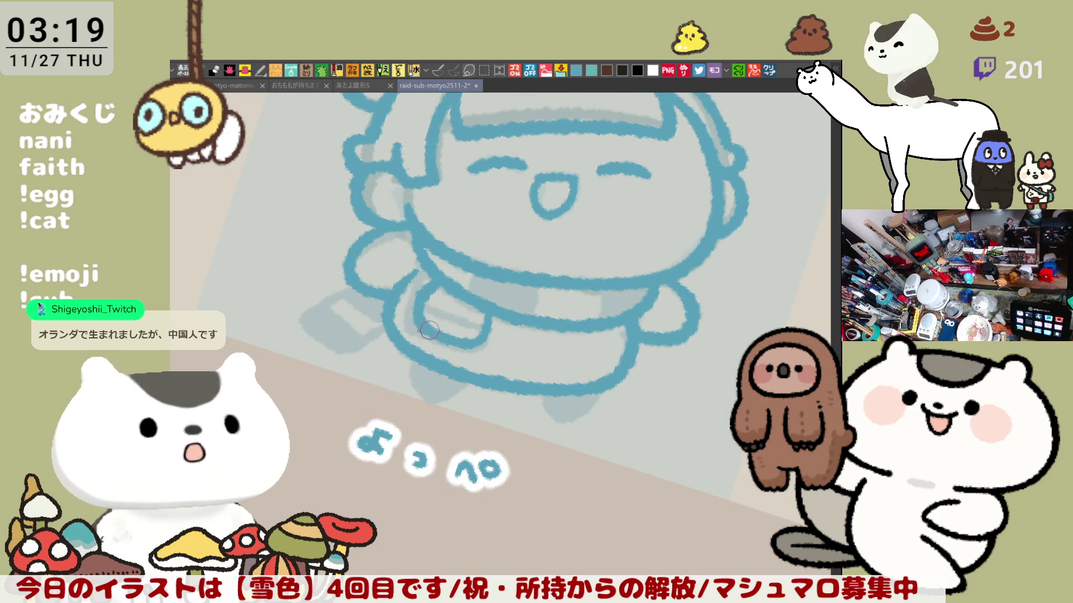
{"action": "key", "text": "ctrl+z"}
{"action": "left_click_drag", "start_coordinate": [441, 268], "coordinate": [429, 332]}
{"action": "key", "text": "ctrl+z"}
{"action": "left_click_drag", "start_coordinate": [441, 268], "coordinate": [424, 326]}
{"action": "key", "text": "ctrl+z"}
{"action": "left_click_drag", "start_coordinate": [442, 272], "coordinate": [422, 328]}
{"action": "key", "text": "ctrl+z"}
{"action": "left_click_drag", "start_coordinate": [442, 280], "coordinate": [424, 327]}
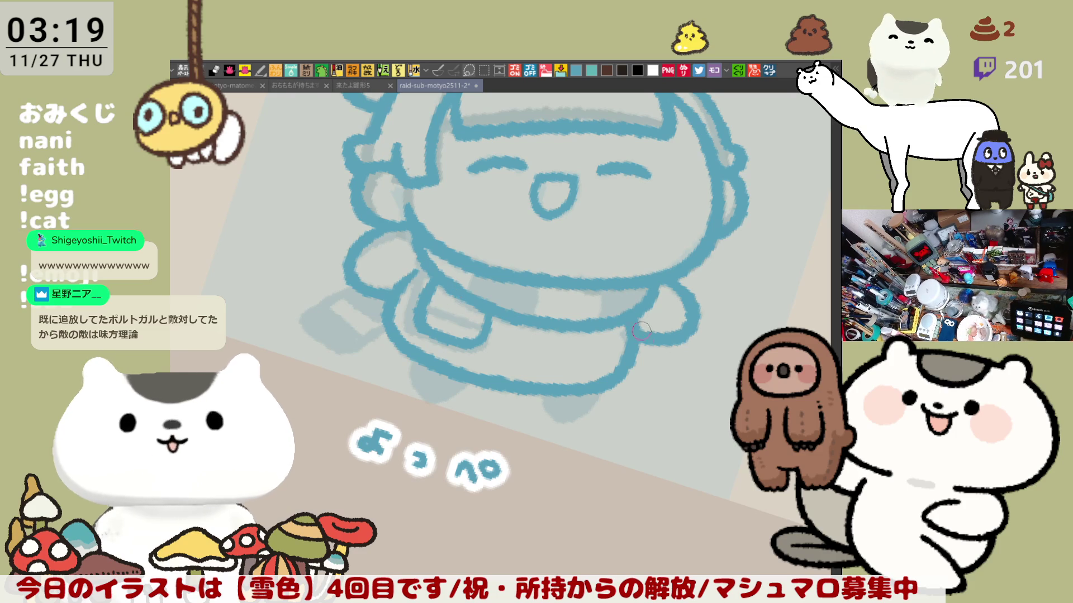
{"action": "key", "text": "ctrl+at"}
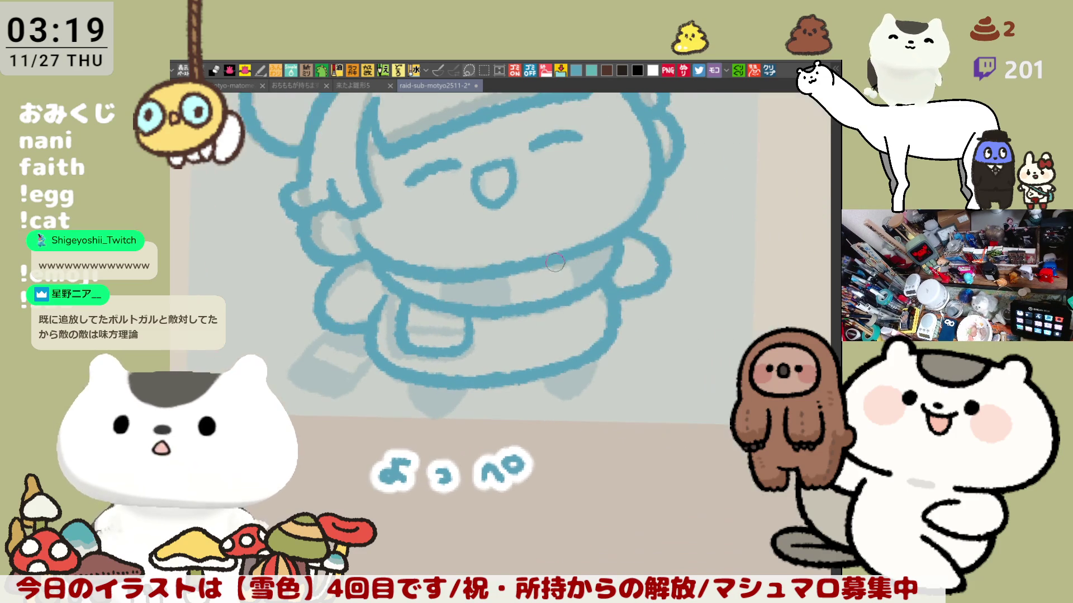
Add a line across the pocket top and two vertical stripes on the scarf
{"action": "left_click_drag", "start_coordinate": [405, 325], "coordinate": [475, 329]}
{"action": "key", "text": "ctrl+z"}
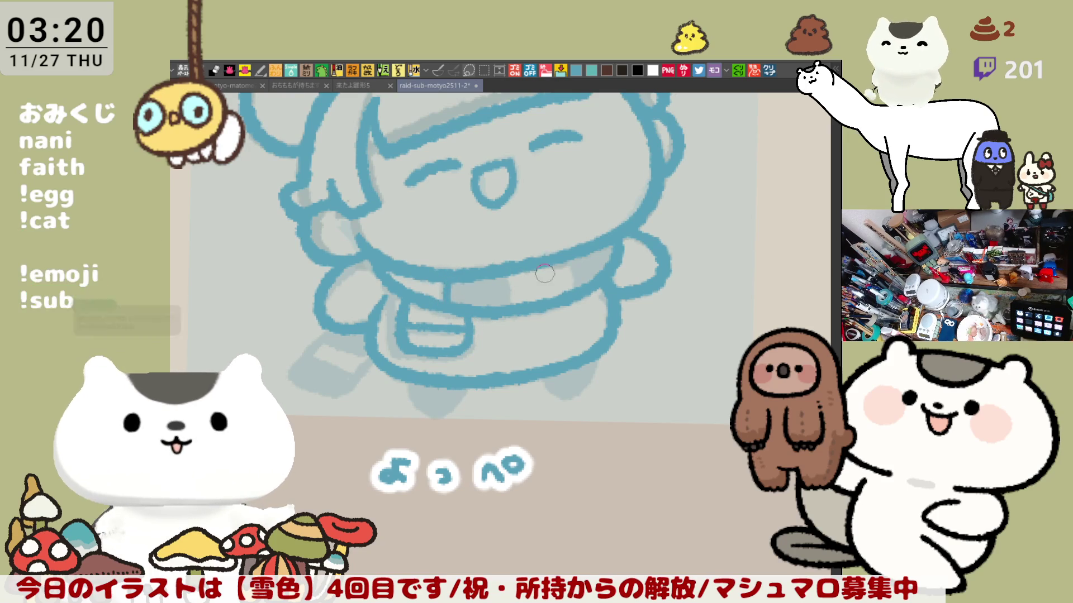
{"action": "left_click_drag", "start_coordinate": [516, 263], "coordinate": [516, 302]}
{"action": "key", "text": "ctrl+z"}
{"action": "left_click_drag", "start_coordinate": [514, 262], "coordinate": [514, 302]}
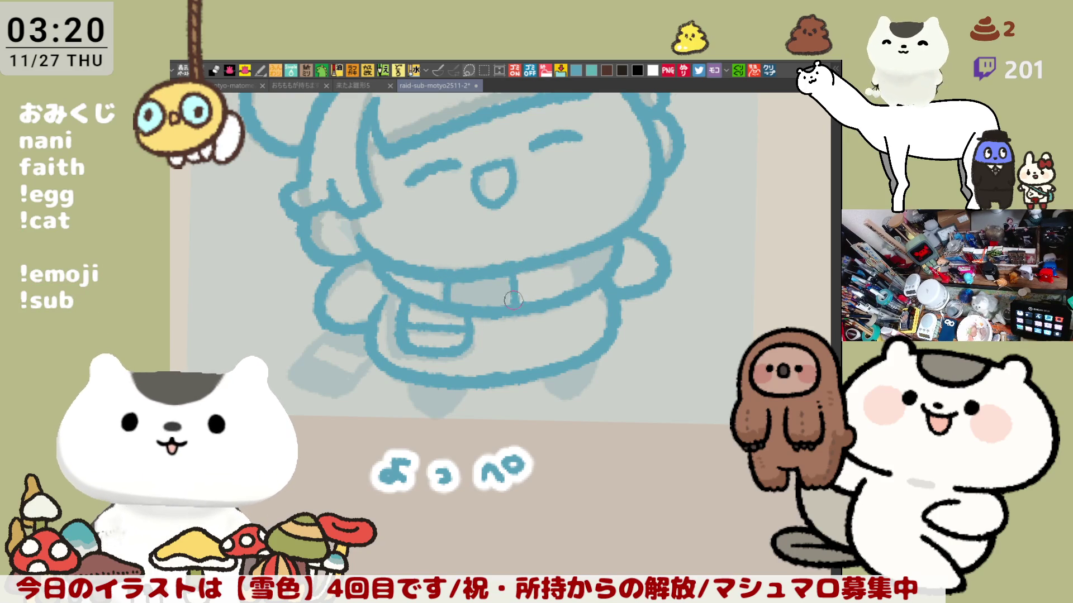
{"action": "left_click_drag", "start_coordinate": [578, 258], "coordinate": [580, 284]}
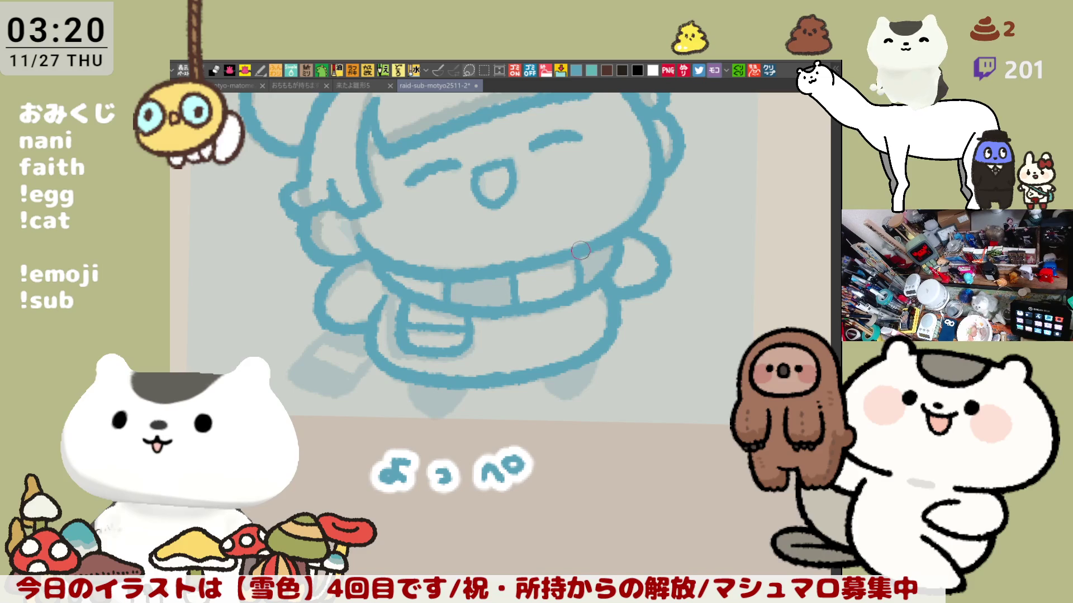
Outline the leg and foot running down and to the right
{"action": "key", "text": "h"}
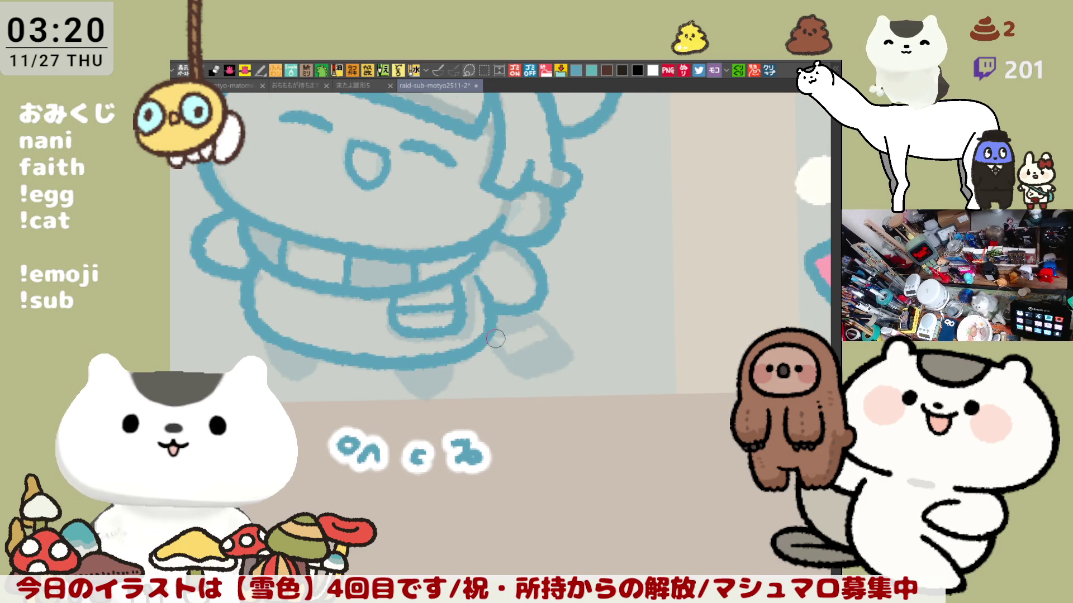
{"action": "left_click_drag", "start_coordinate": [492, 332], "coordinate": [535, 382]}
{"action": "key", "text": "ctrl+z"}
{"action": "left_click_drag", "start_coordinate": [489, 328], "coordinate": [533, 380]}
{"action": "key", "text": "ctrl+z"}
{"action": "left_click_drag", "start_coordinate": [487, 332], "coordinate": [570, 362]}
{"action": "left_click_drag", "start_coordinate": [539, 313], "coordinate": [574, 360]}
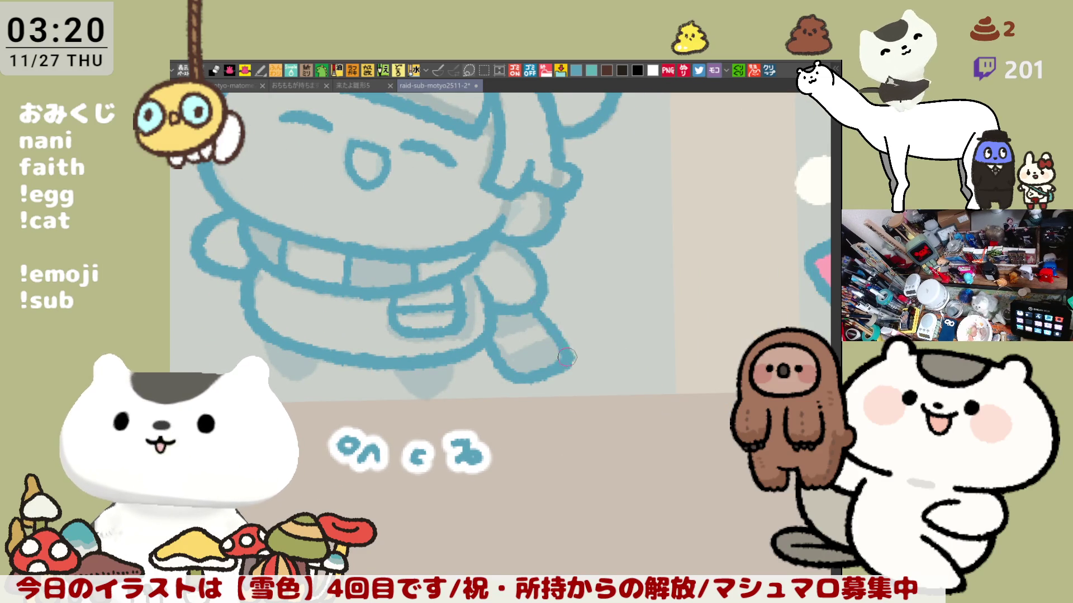
{"action": "key", "text": "ctrl+z"}
Redraw the right side of the foot and add a line across it
{"action": "left_click_drag", "start_coordinate": [528, 305], "coordinate": [570, 352]}
{"action": "key", "text": "ctrl+z"}
{"action": "left_click_drag", "start_coordinate": [528, 305], "coordinate": [570, 351]}
{"action": "key", "text": "ctrl+z"}
{"action": "key", "text": "ctrl+z"}
{"action": "left_click_drag", "start_coordinate": [528, 306], "coordinate": [570, 352]}
{"action": "key", "text": "ctrl+z"}
{"action": "left_click_drag", "start_coordinate": [528, 308], "coordinate": [561, 341]}
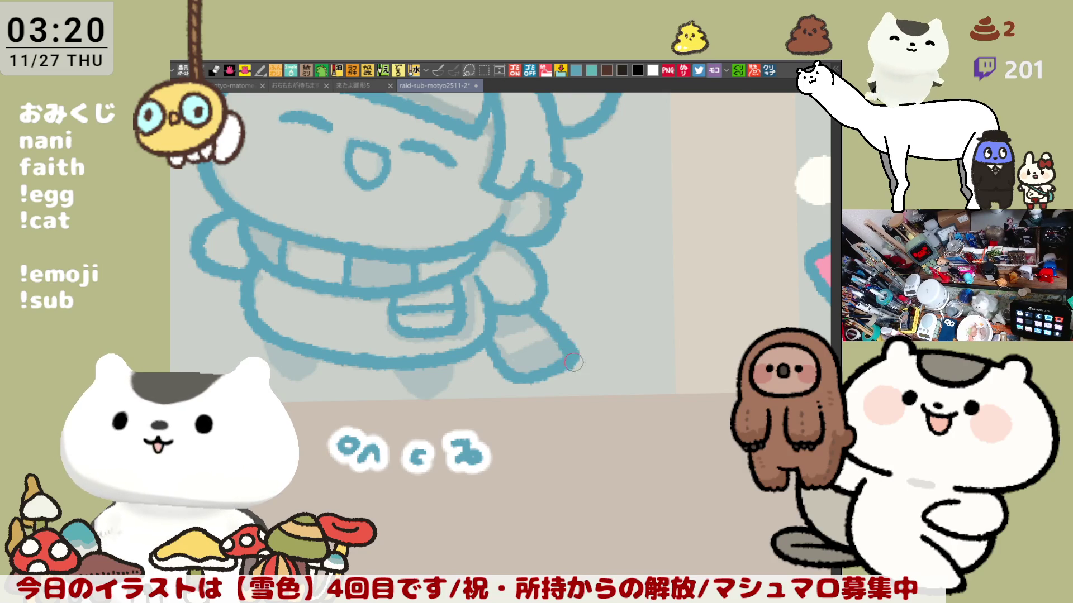
{"action": "mouse_move", "coordinate": [498, 355]}
{"action": "left_mouse_down"}
{"action": "mouse_move", "coordinate": [559, 336]}
{"action": "mouse_move", "coordinate": [538, 346]}
{"action": "mouse_move", "coordinate": [522, 304]}
{"action": "left_mouse_up"}
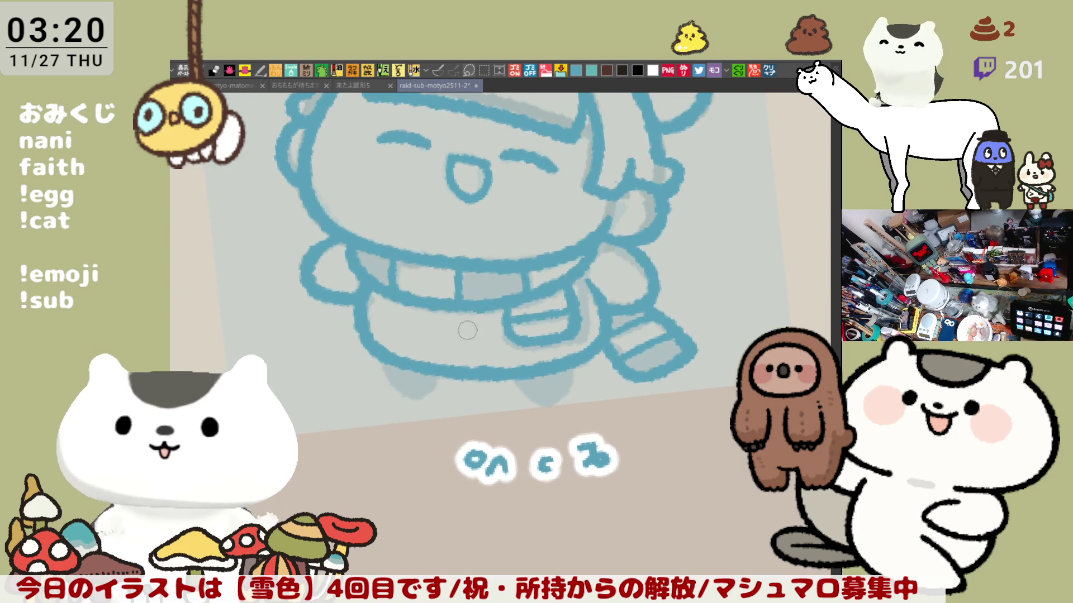
Outline the left foot and its bottom edge, undoing the final attempt
{"action": "mouse_move", "coordinate": [398, 358]}
{"action": "left_mouse_down"}
{"action": "mouse_move", "coordinate": [413, 395]}
{"action": "mouse_move", "coordinate": [447, 380]}
{"action": "mouse_move", "coordinate": [408, 393]}
{"action": "mouse_move", "coordinate": [437, 384]}
{"action": "left_mouse_up"}
{"action": "key", "text": "ctrl+z"}
{"action": "key", "text": "ctrl+z"}
{"action": "mouse_move", "coordinate": [385, 355]}
{"action": "left_mouse_down"}
{"action": "mouse_move", "coordinate": [450, 380]}
{"action": "mouse_move", "coordinate": [406, 391]}
{"action": "mouse_move", "coordinate": [447, 386]}
{"action": "left_mouse_up"}
{"action": "key", "text": "ctrl+z"}
{"action": "mouse_move", "coordinate": [559, 380]}
{"action": "left_mouse_down"}
{"action": "mouse_move", "coordinate": [497, 380]}
{"action": "mouse_move", "coordinate": [495, 369]}
{"action": "left_mouse_up"}
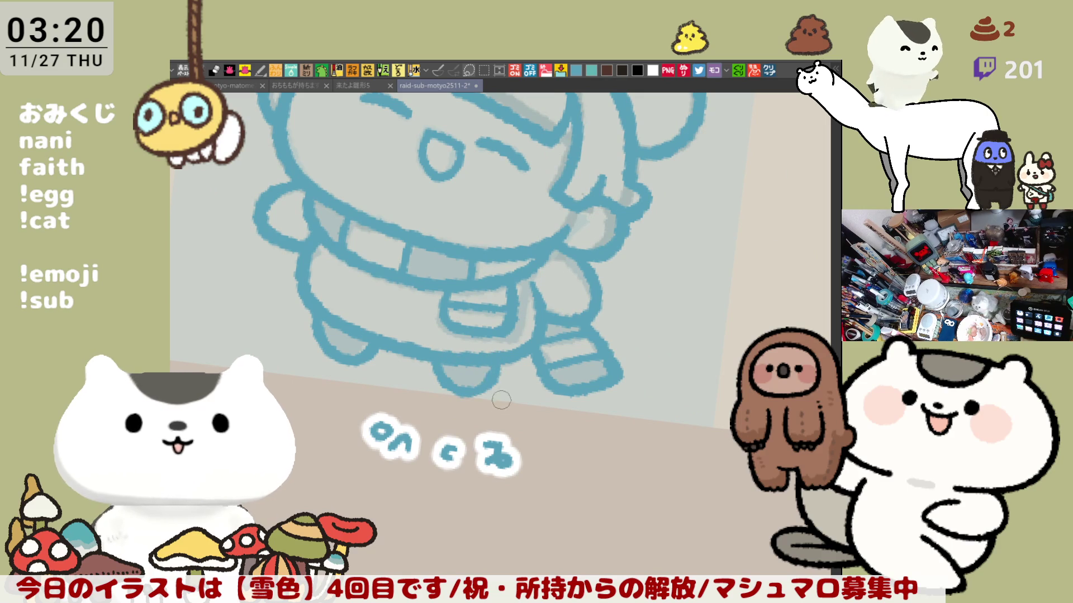
{"action": "key", "text": "ctrl+z"}
{"action": "mouse_move", "coordinate": [438, 347]}
{"action": "left_mouse_down"}
{"action": "mouse_move", "coordinate": [453, 394]}
{"action": "mouse_move", "coordinate": [494, 371]}
{"action": "mouse_move", "coordinate": [587, 271]}
{"action": "left_mouse_up"}
{"action": "key", "text": "ctrl+z"}
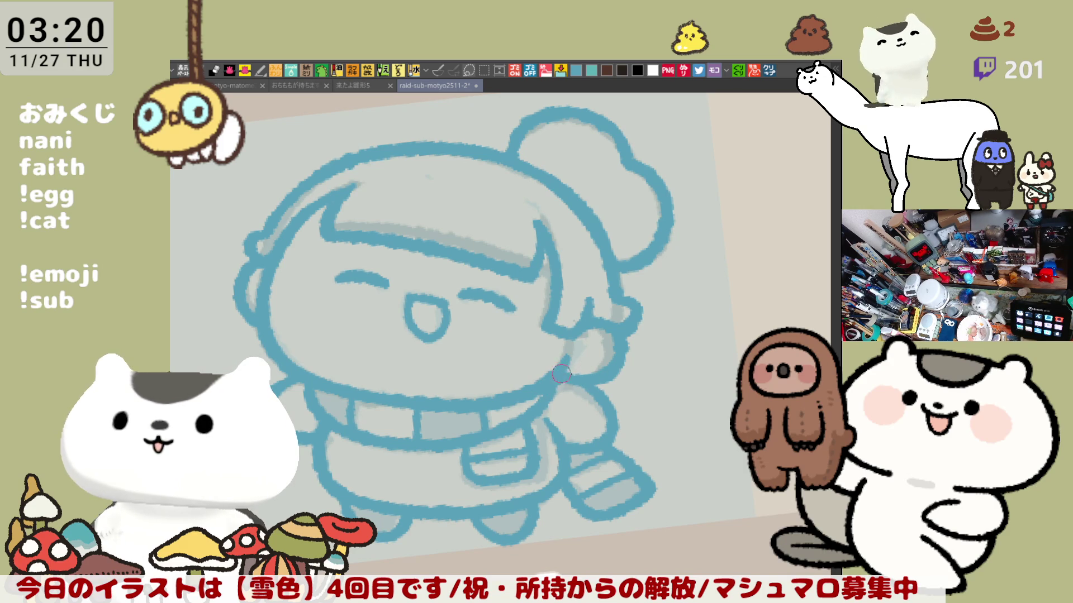
{"action": "scroll", "coordinate": [525, 324], "scroll_direction": "left", "scroll_amount": 2}
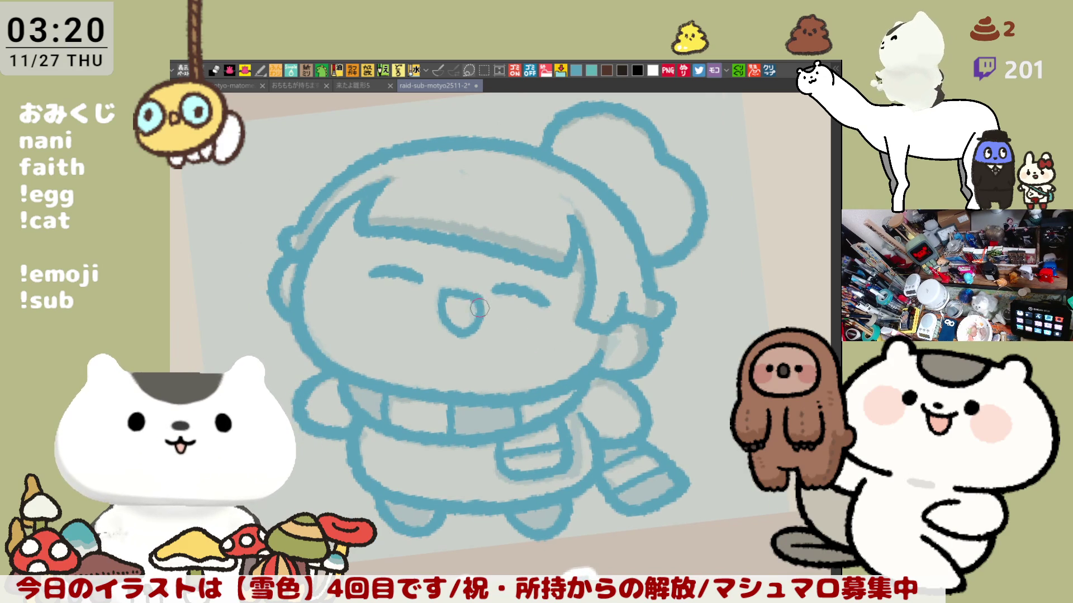
Zoom out, toggle the mirror twice, and reset rotation to show the girl beside the coloured character
{"action": "scroll", "coordinate": [716, 317], "scroll_direction": "down", "scroll_amount": 5}
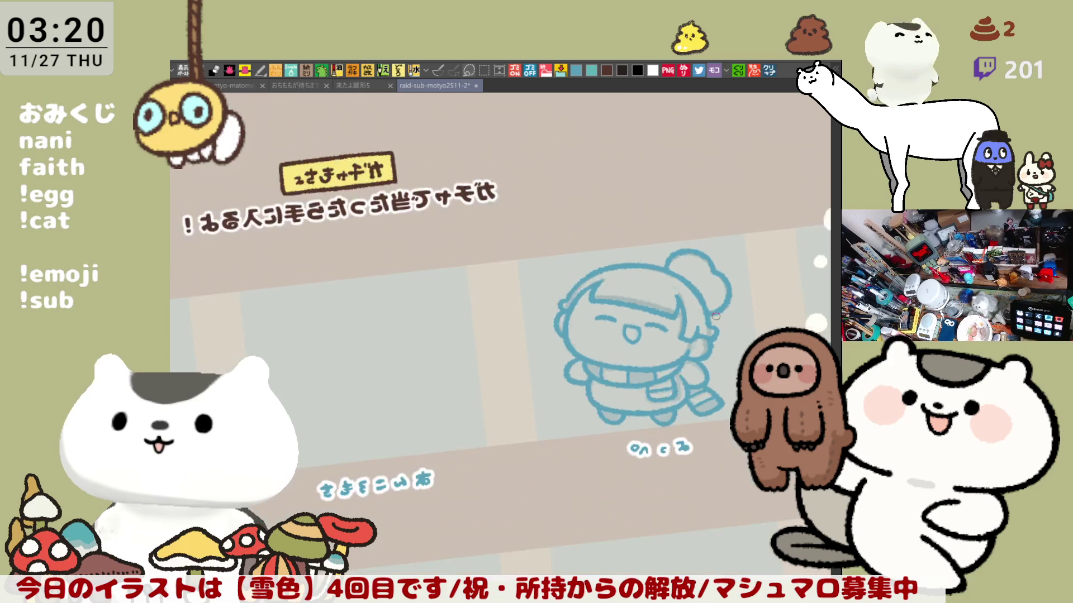
{"action": "key", "text": "h"}
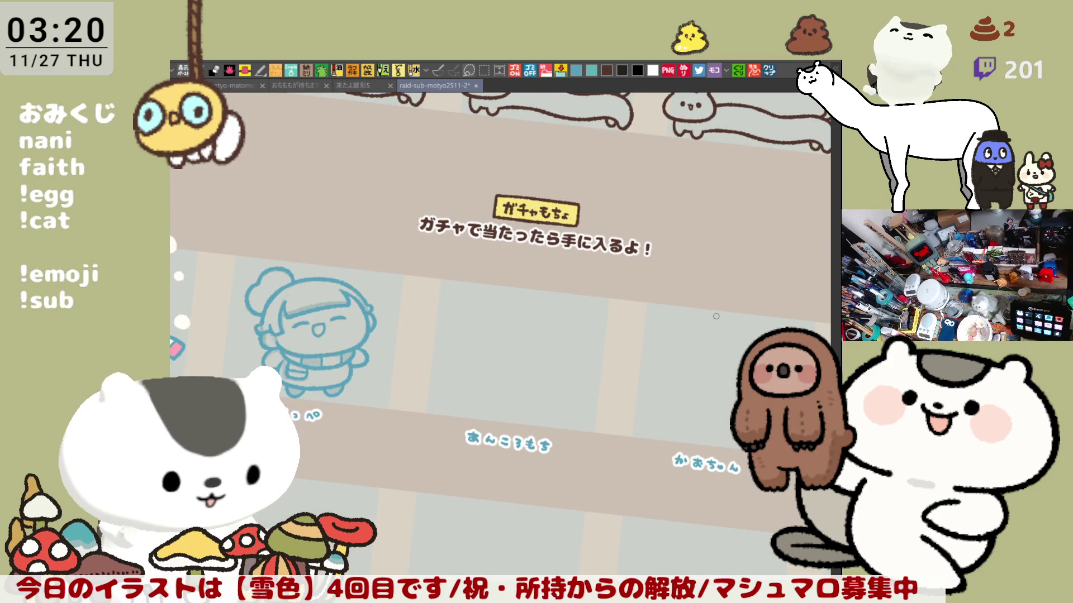
{"action": "key", "text": "h"}
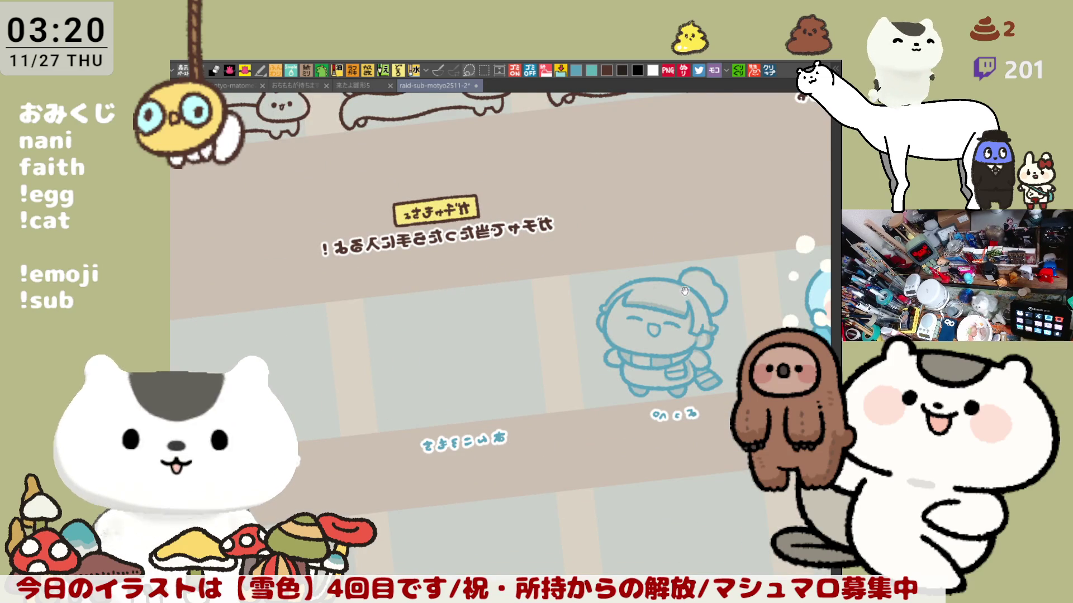
{"action": "key", "text": "ctrl+@"}
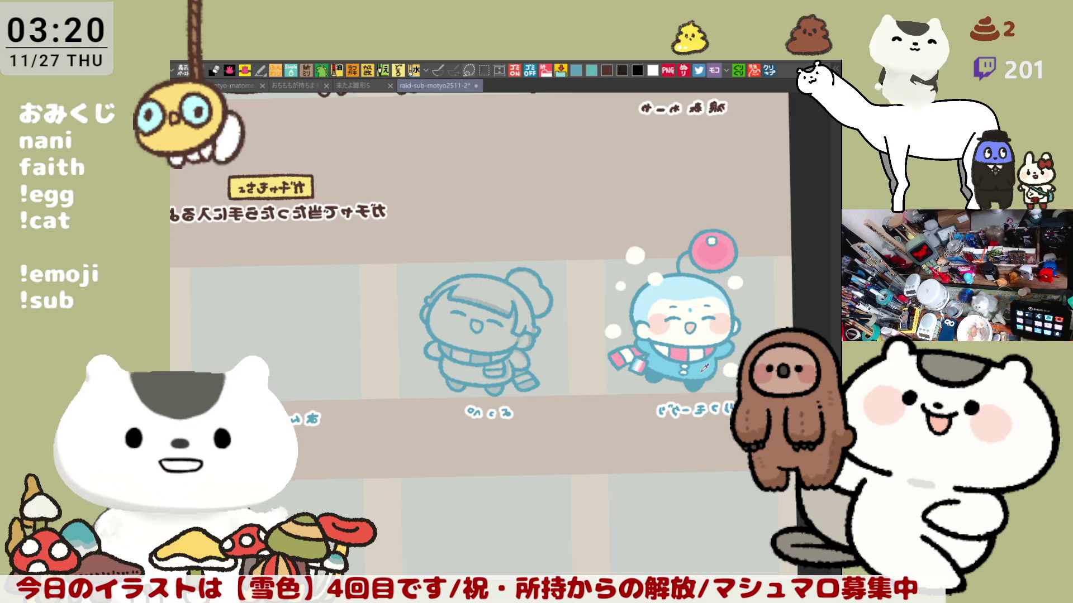
Lasso-fill the girl's silhouette blue as a trial, then undo it
{"action": "left_click_drag", "start_coordinate": [439, 442], "coordinate": [562, 372]}
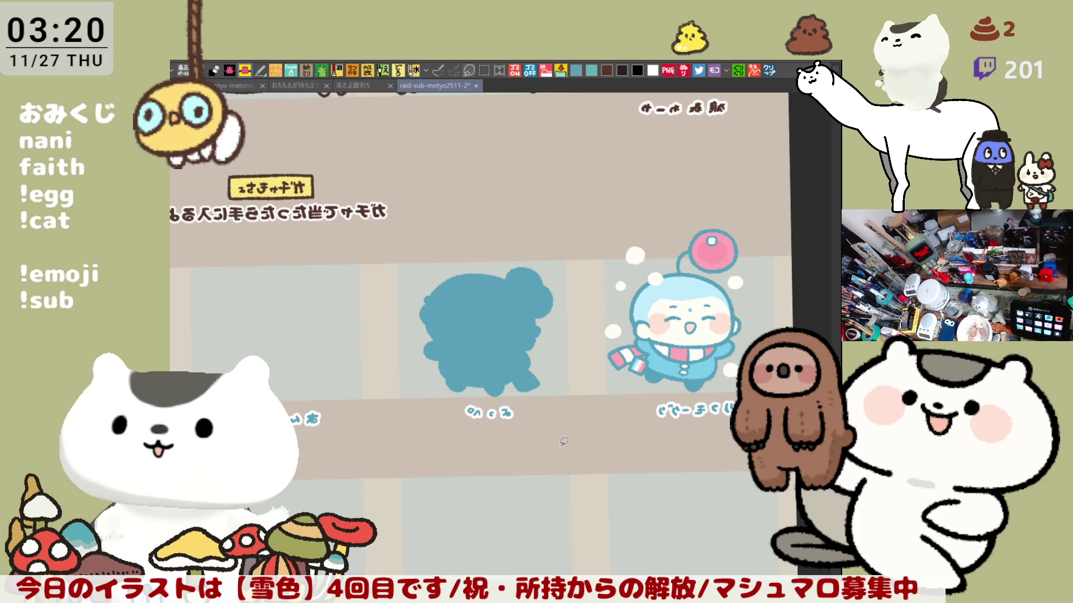
{"action": "scroll", "coordinate": [564, 441], "scroll_direction": "up", "scroll_amount": 2}
{"action": "key", "text": "ctrl+z"}
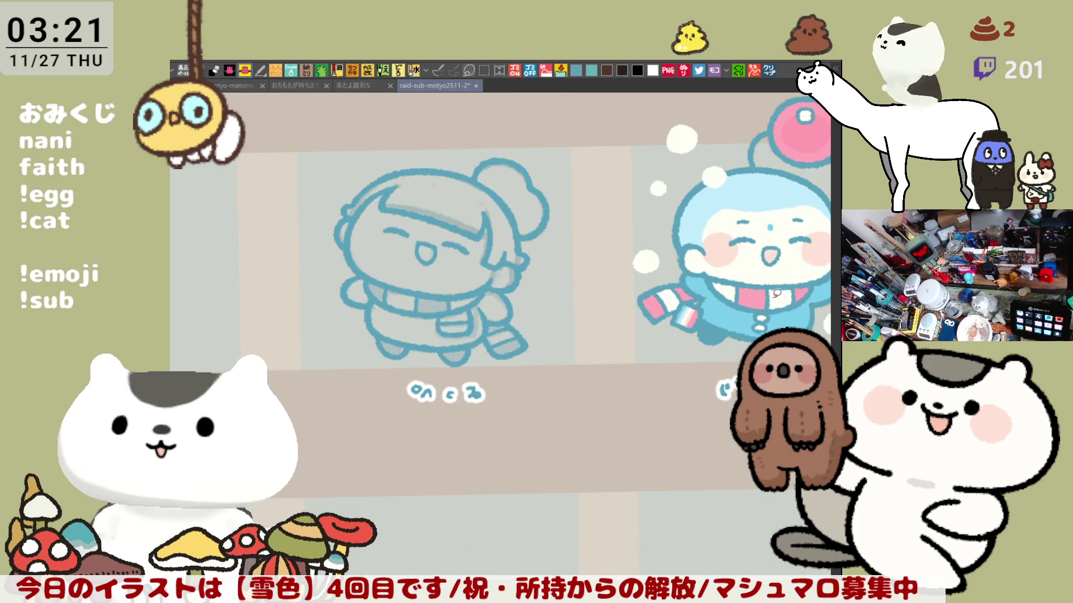
{"action": "scroll", "coordinate": [563, 441], "scroll_direction": "up", "scroll_amount": 5}
{"action": "scroll", "coordinate": [714, 403], "scroll_direction": "right", "scroll_amount": 3}
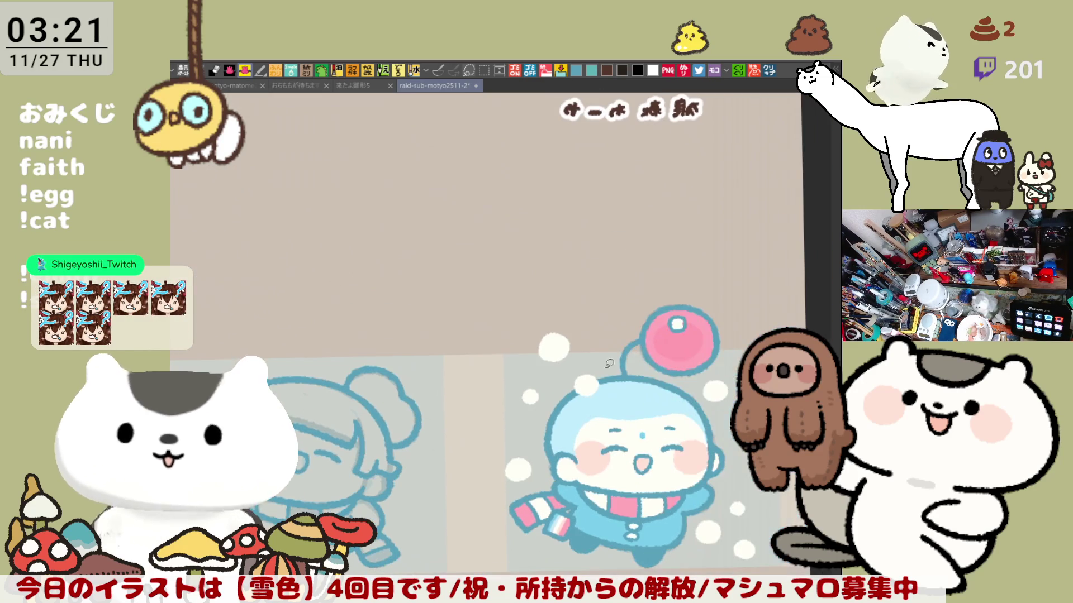
Check the character illustration sheet, return to the raid-sub layout, and lasso-fill the silhouette blue
{"action": "left_click", "coordinate": [224, 89]}
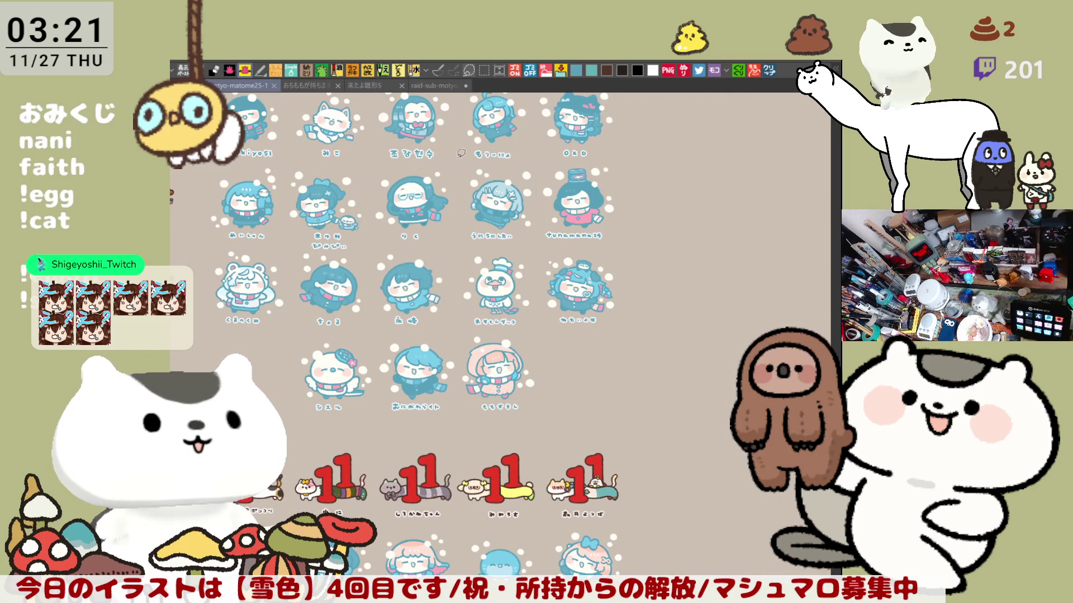
{"action": "left_click", "coordinate": [434, 86]}
{"action": "scroll", "coordinate": [462, 524], "scroll_direction": "left", "scroll_amount": 3}
{"action": "left_click_drag", "start_coordinate": [462, 524], "coordinate": [572, 431]}
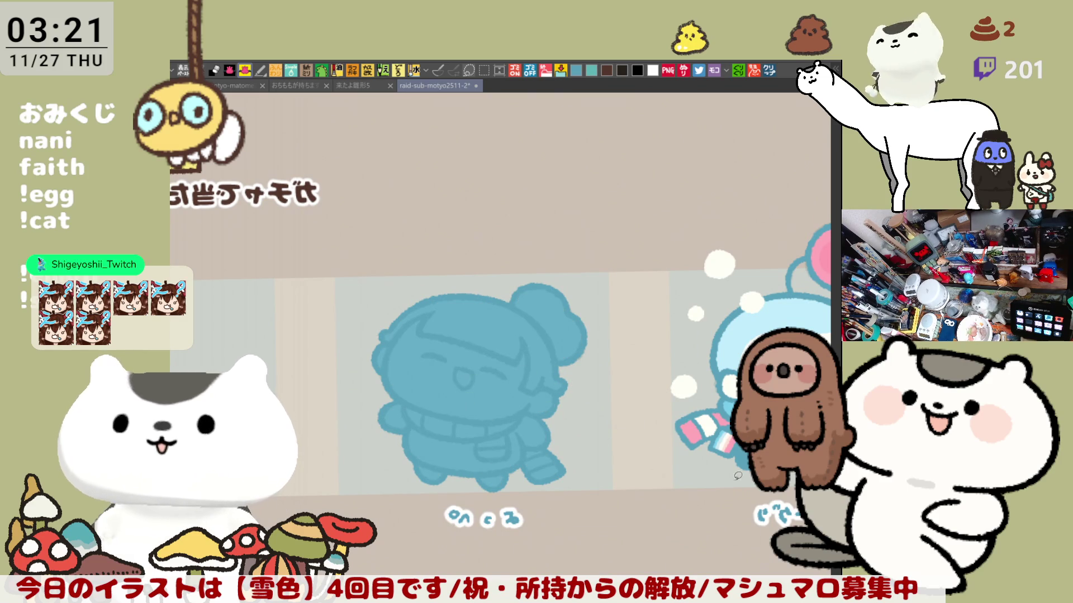
Fill the face white, and the two scarf sides, scarf end and open mouth pink
{"action": "left_click", "coordinate": [427, 402]}
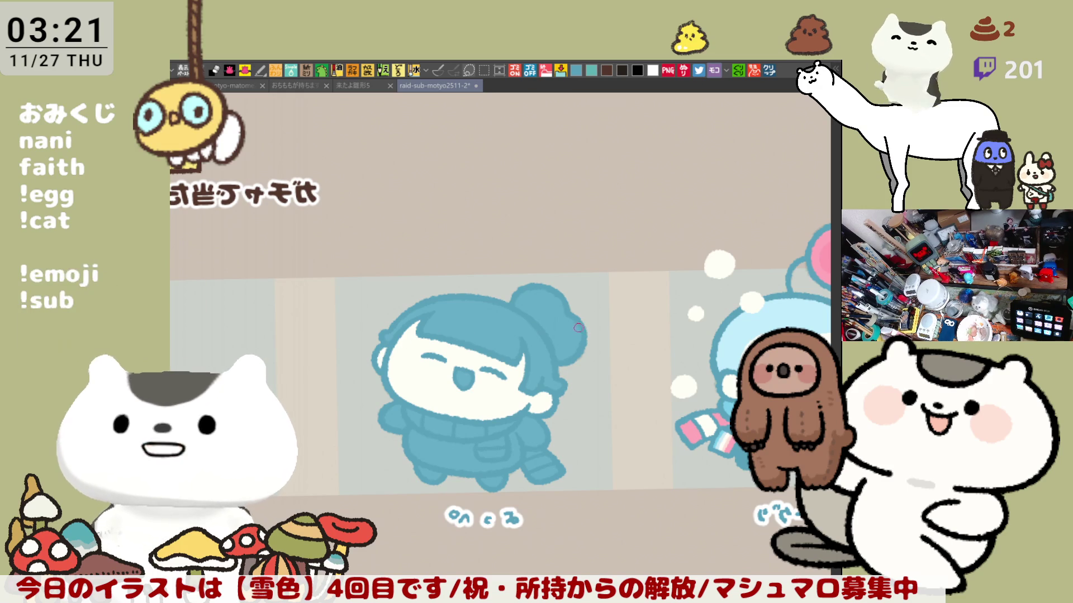
{"action": "scroll", "coordinate": [597, 335], "scroll_direction": "down", "scroll_amount": 3}
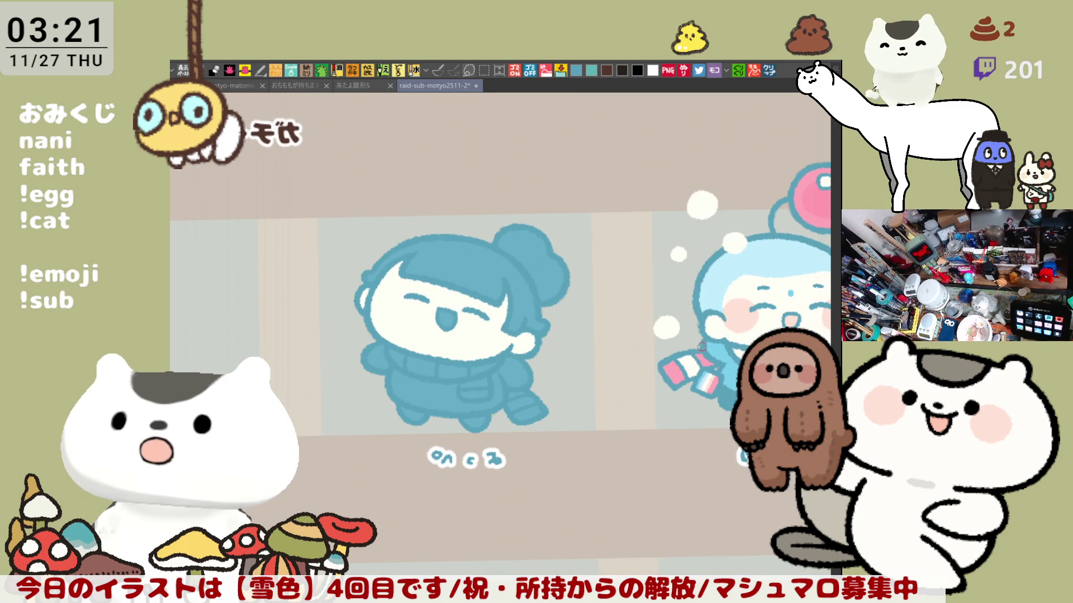
{"action": "left_click", "coordinate": [406, 355]}
{"action": "left_click", "coordinate": [465, 366]}
{"action": "left_click", "coordinate": [523, 401]}
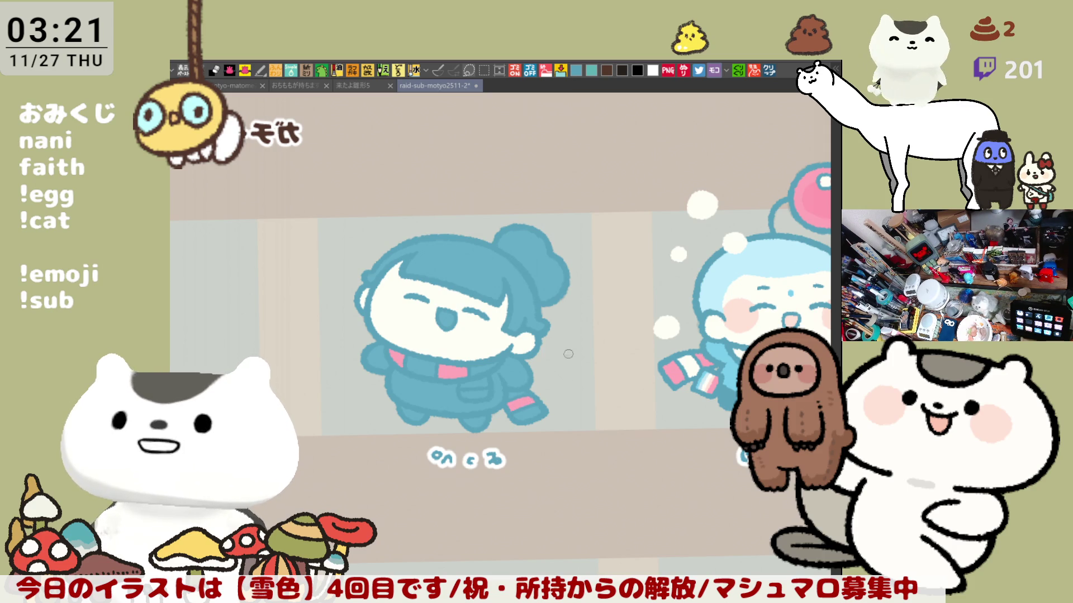
{"action": "left_click", "coordinate": [450, 319]}
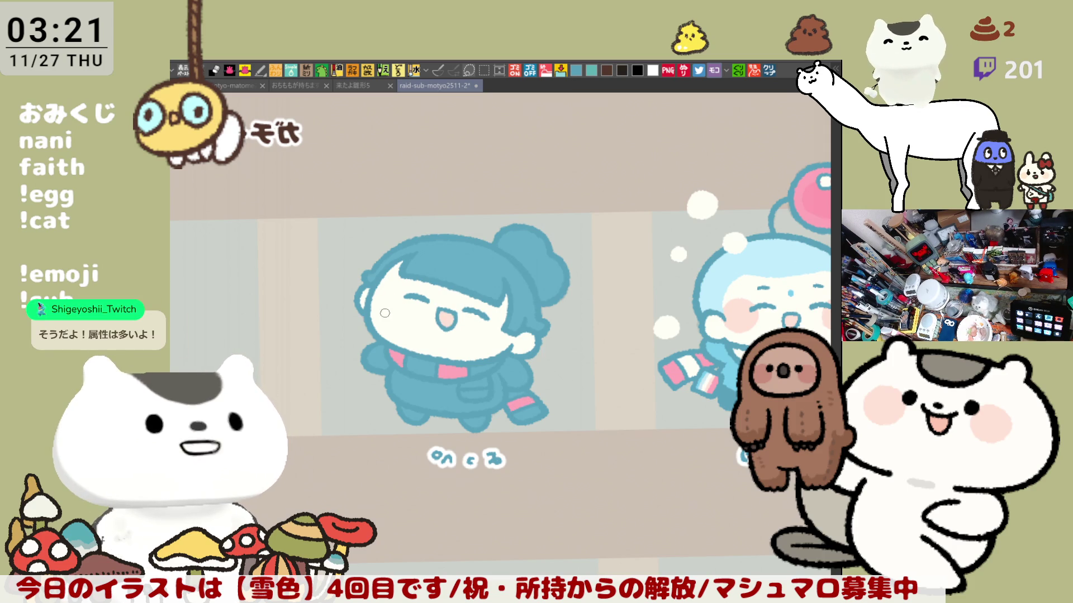
Paint pink blush on the left and right cheeks, reworking the right one
{"action": "left_click_drag", "start_coordinate": [383, 305], "coordinate": [397, 296]}
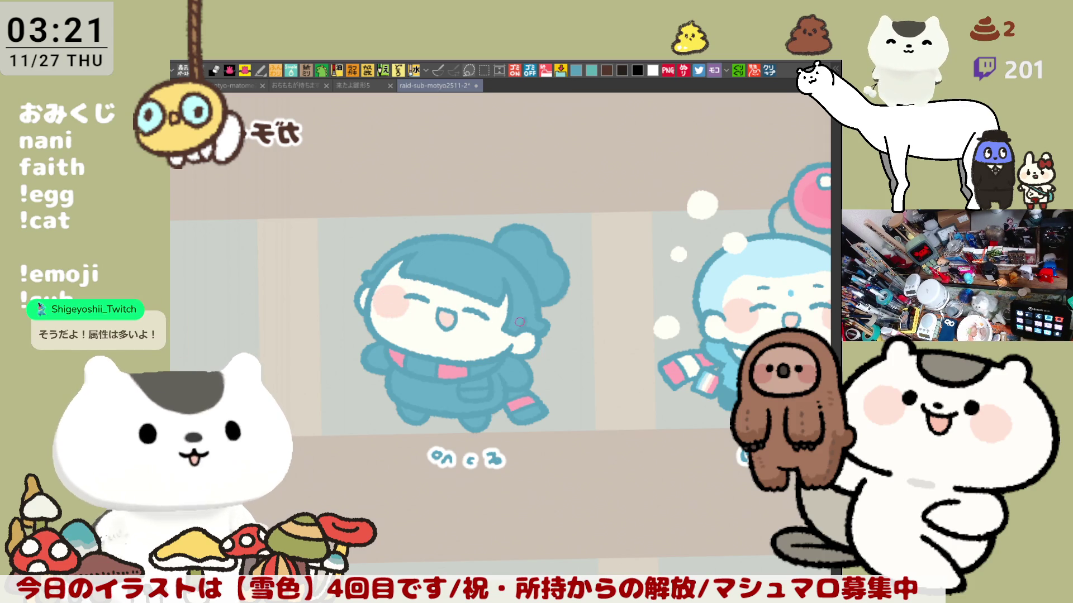
{"action": "left_click_drag", "start_coordinate": [483, 323], "coordinate": [508, 339]}
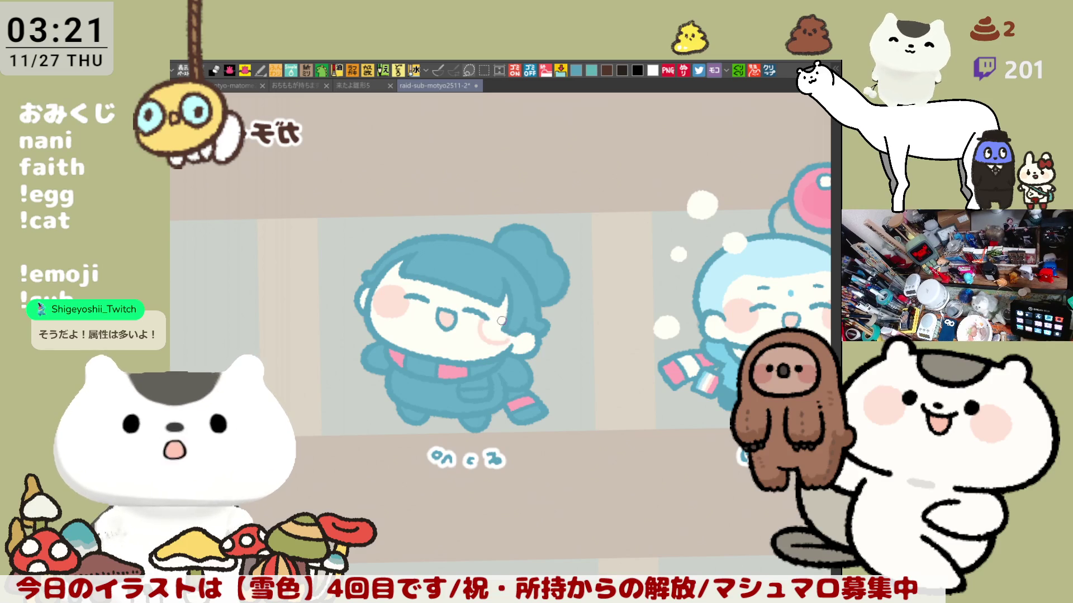
{"action": "mouse_move", "coordinate": [485, 316]}
{"action": "left_mouse_down"}
{"action": "mouse_move", "coordinate": [515, 337]}
{"action": "mouse_move", "coordinate": [495, 329]}
{"action": "left_mouse_up"}
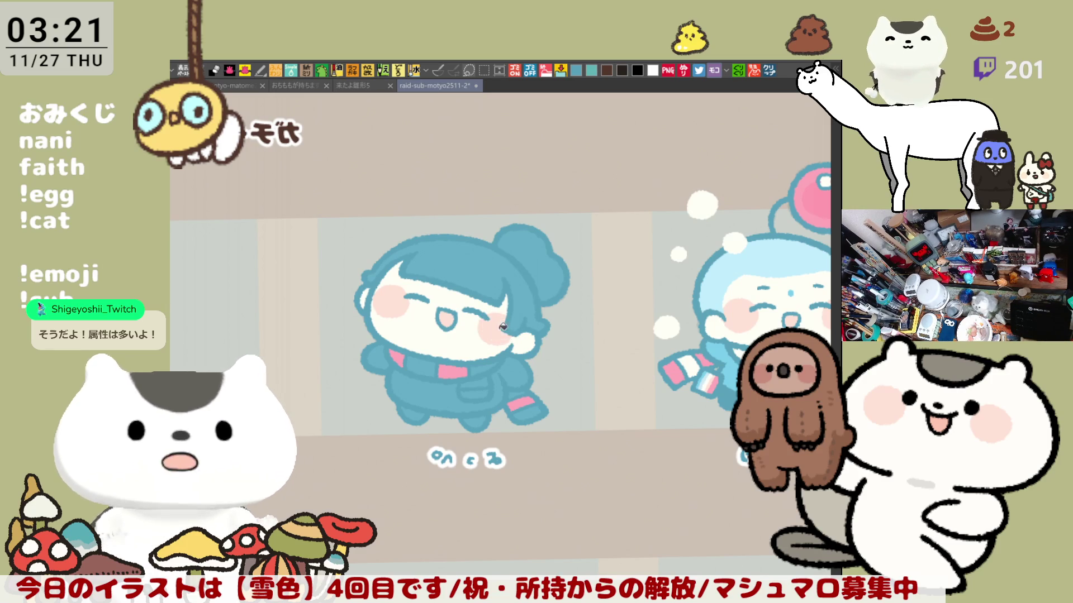
{"action": "scroll", "coordinate": [486, 327], "scroll_direction": "down", "scroll_amount": 5}
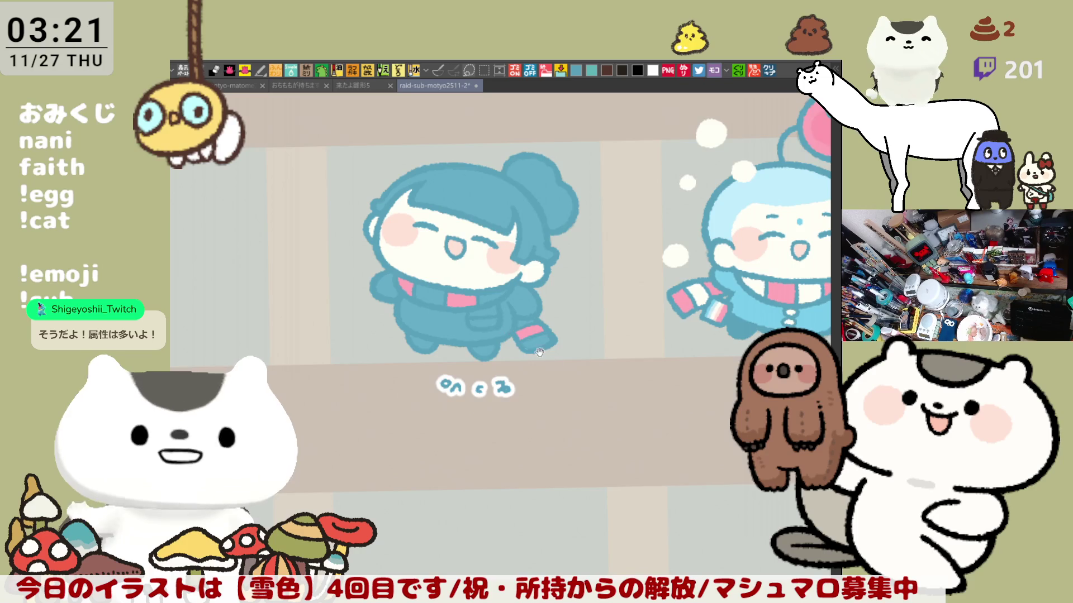
{"action": "scroll", "coordinate": [497, 354], "scroll_direction": "right", "scroll_amount": 3}
{"action": "scroll", "coordinate": [511, 354], "scroll_direction": "left", "scroll_amount": 2}
{"action": "scroll", "coordinate": [511, 354], "scroll_direction": "up", "scroll_amount": 1}
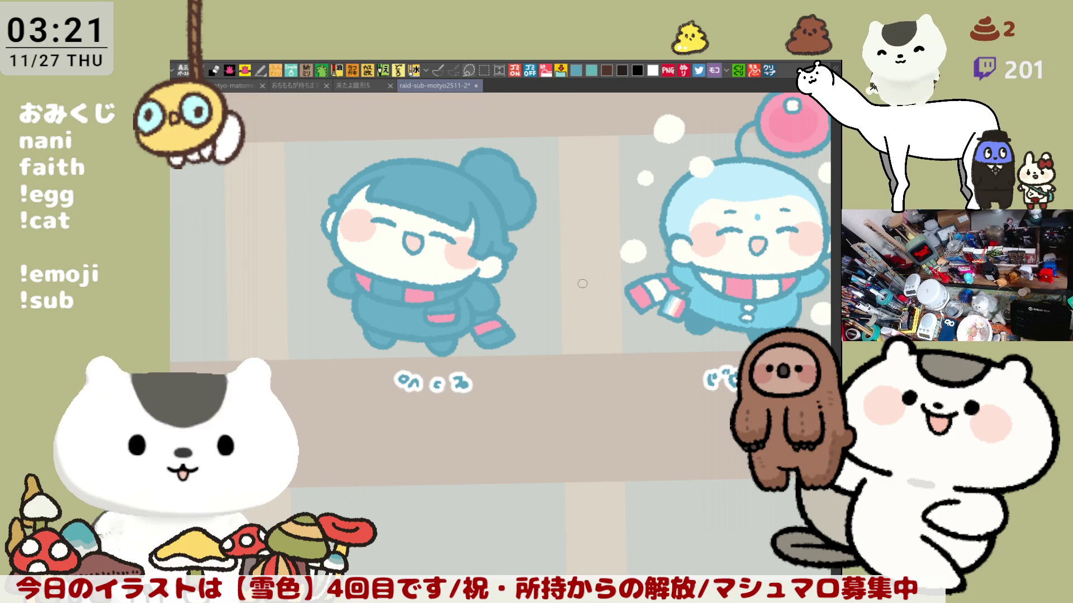
Paint the lowest scarf-tip stripe light pink, tilt the view, and dab a hair highlight
{"action": "left_click_drag", "start_coordinate": [505, 333], "coordinate": [495, 340]}
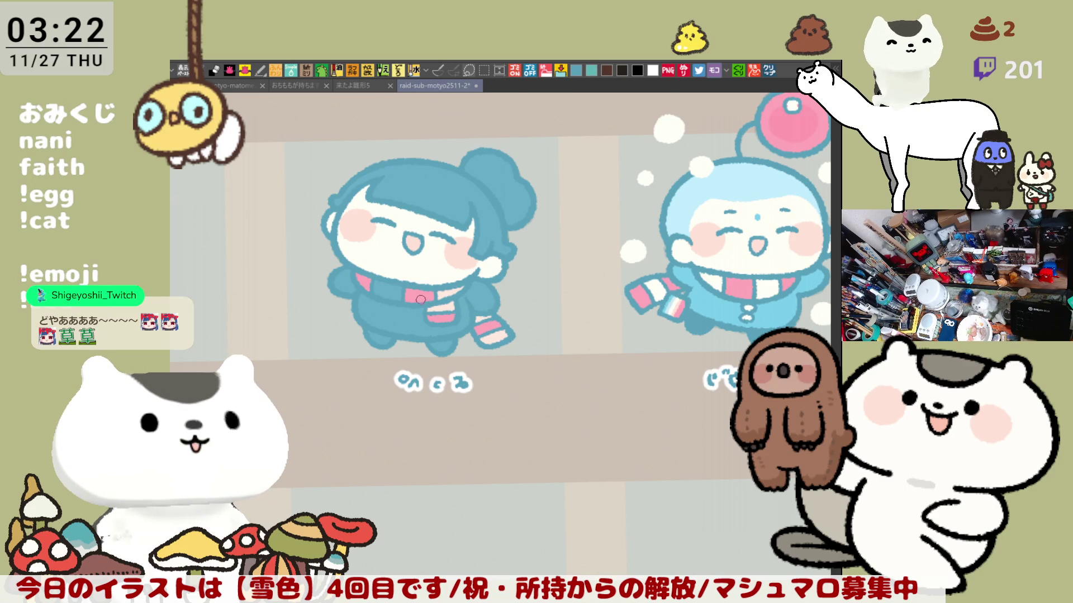
{"action": "mouse_move", "coordinate": [433, 331]}
{"action": "left_mouse_down"}
{"action": "mouse_move", "coordinate": [575, 241]}
{"action": "mouse_move", "coordinate": [576, 260]}
{"action": "left_mouse_up"}
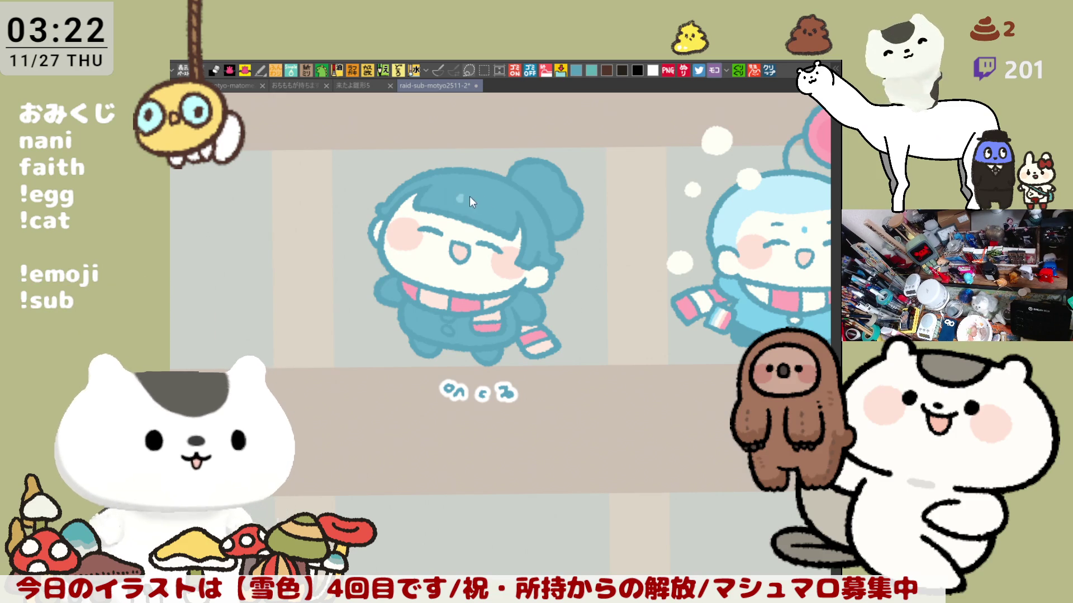
{"action": "left_click", "coordinate": [475, 203]}
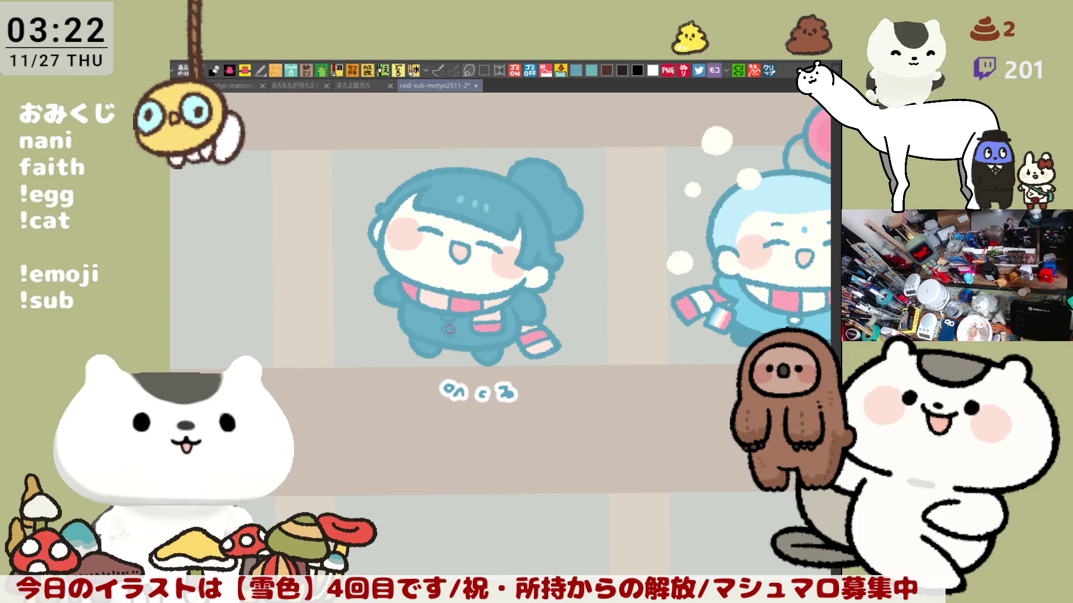
Dot a small button onto the girl's blue coat and re-tilt the canvas view
{"action": "left_click", "coordinate": [451, 315]}
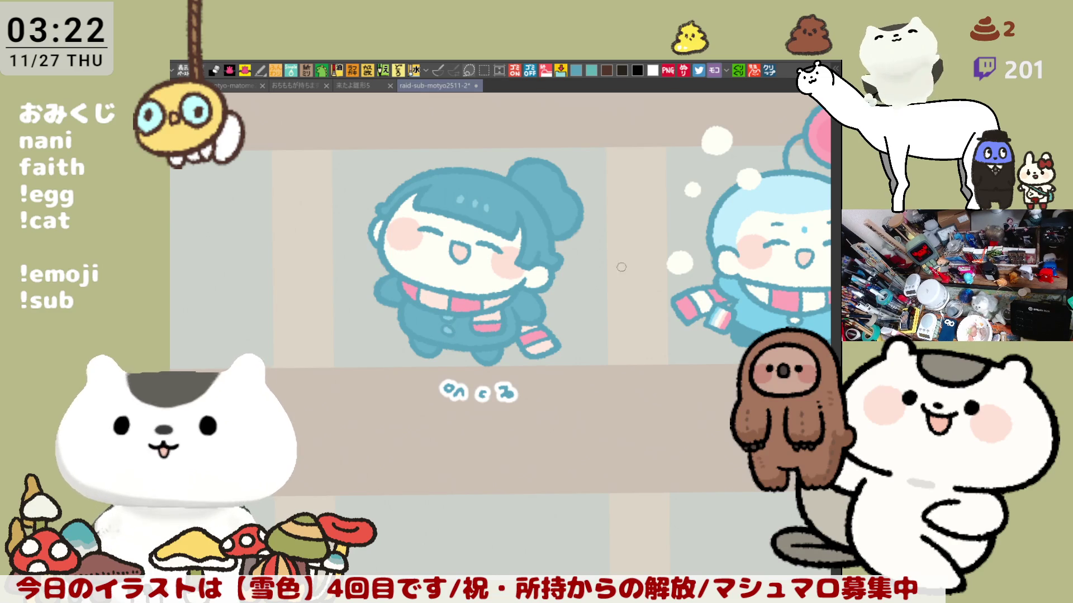
{"action": "left_click_drag", "start_coordinate": [631, 254], "coordinate": [580, 215]}
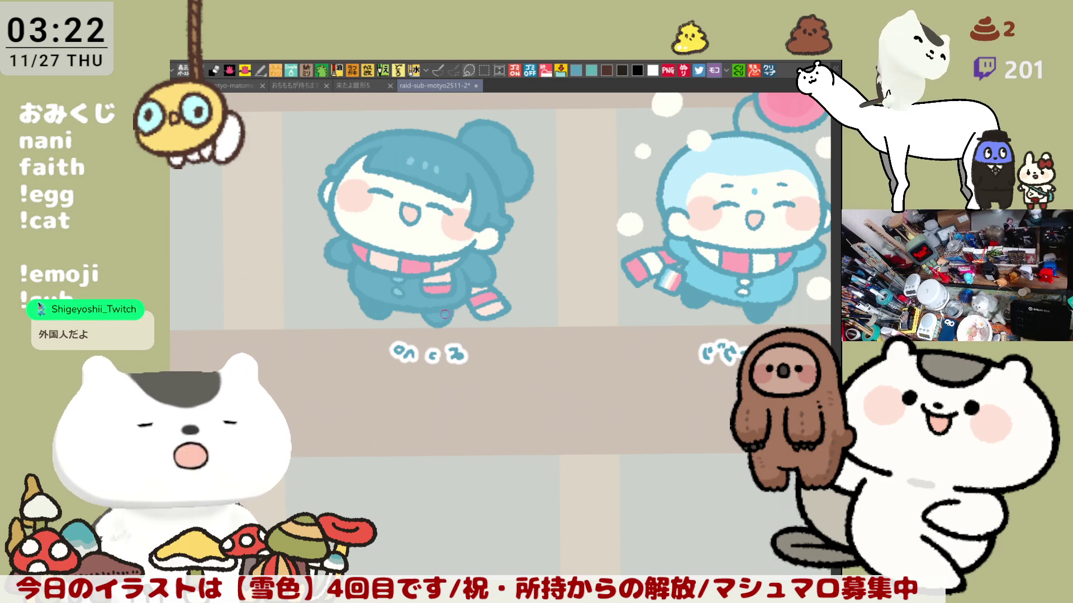
{"action": "mouse_move", "coordinate": [448, 315]}
{"action": "left_mouse_down"}
{"action": "mouse_move", "coordinate": [520, 349]}
{"action": "mouse_move", "coordinate": [486, 308]}
{"action": "left_mouse_up"}
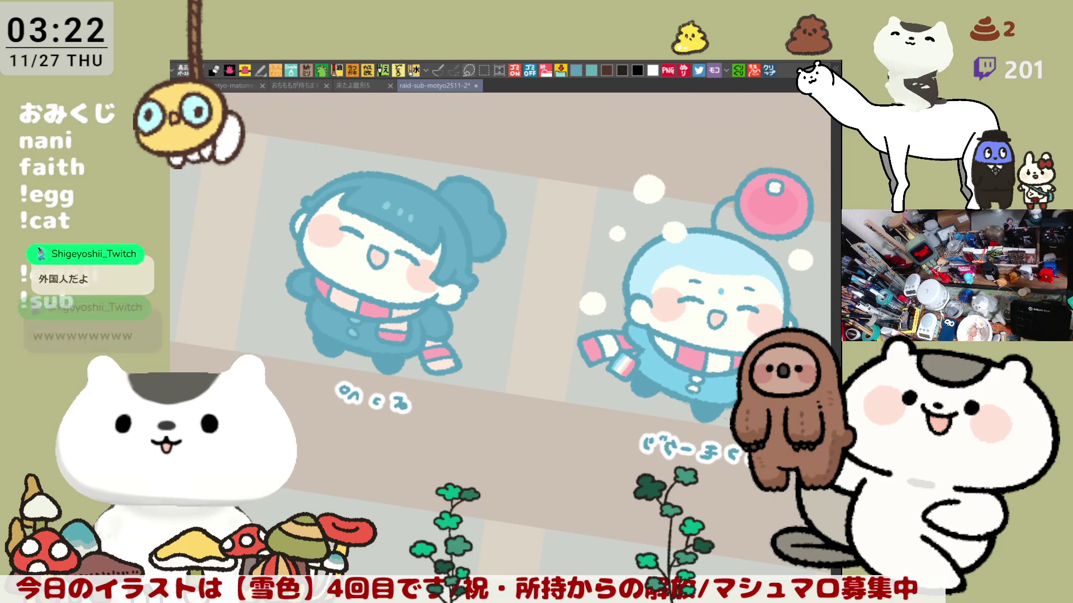
{"action": "left_click_drag", "start_coordinate": [505, 204], "coordinate": [560, 237]}
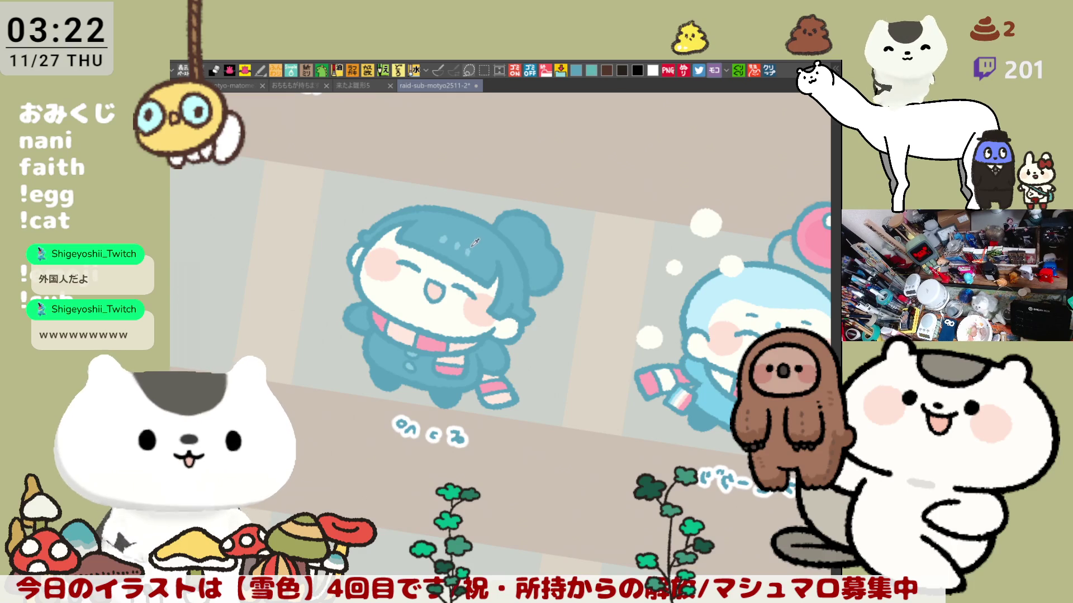
{"action": "mouse_move", "coordinate": [475, 241]}
{"action": "left_mouse_down"}
{"action": "mouse_move", "coordinate": [625, 215]}
{"action": "mouse_move", "coordinate": [713, 179]}
{"action": "left_mouse_up"}
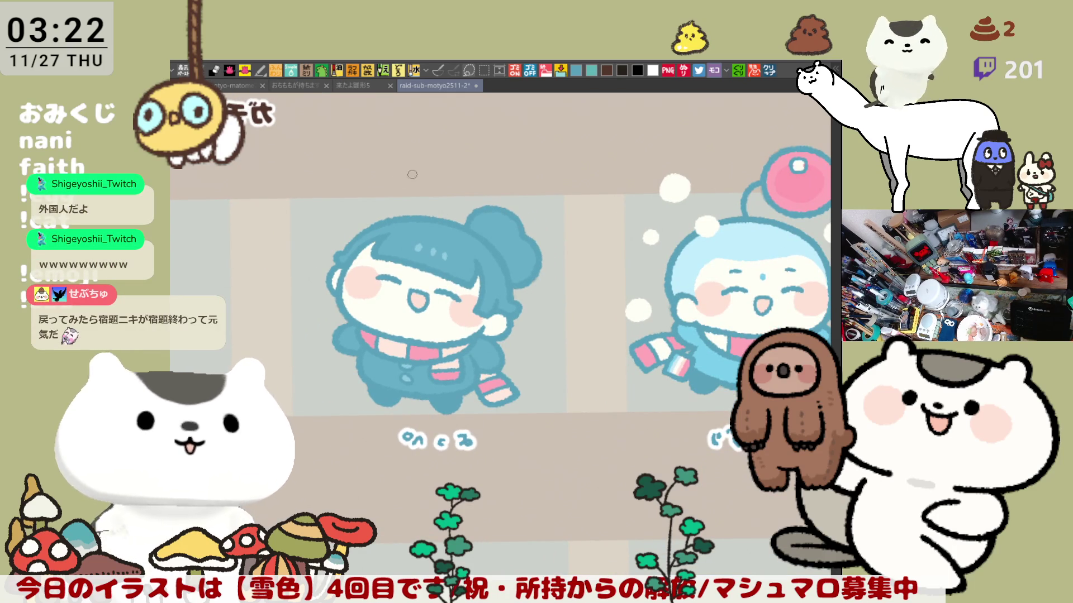
{"action": "scroll", "coordinate": [430, 190], "scroll_direction": "right", "scroll_amount": 5}
Draw white snowball rings around the girl's head, undoing misplaced ones
{"action": "scroll", "coordinate": [473, 209], "scroll_direction": "up", "scroll_amount": 1}
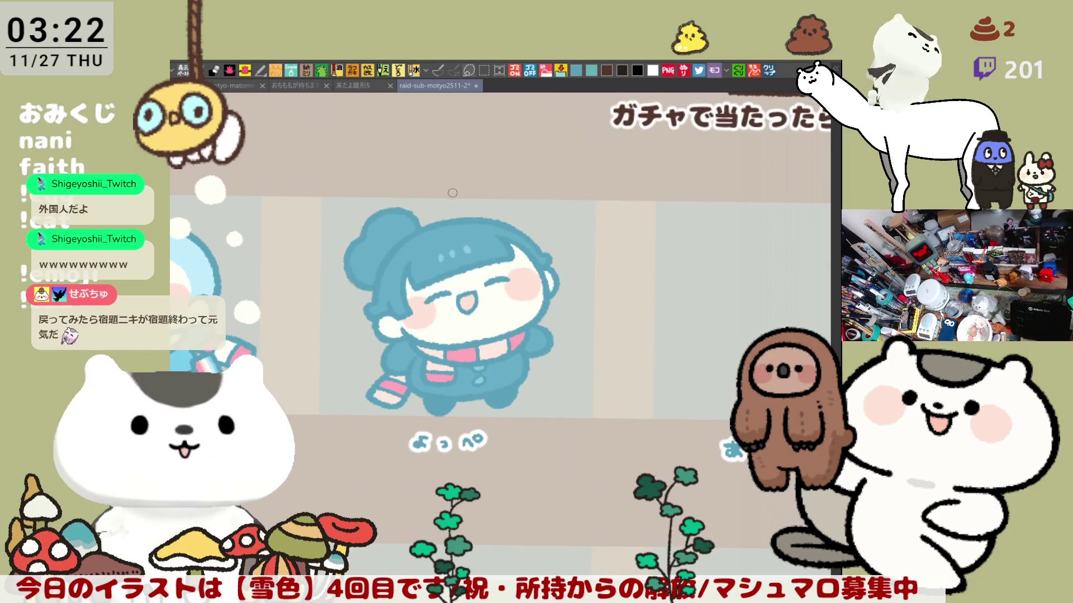
{"action": "mouse_move", "coordinate": [464, 206]}
{"action": "left_mouse_down"}
{"action": "mouse_move", "coordinate": [454, 194]}
{"action": "mouse_move", "coordinate": [480, 206]}
{"action": "mouse_move", "coordinate": [456, 201]}
{"action": "mouse_move", "coordinate": [464, 186]}
{"action": "mouse_move", "coordinate": [468, 207]}
{"action": "mouse_move", "coordinate": [485, 211]}
{"action": "mouse_move", "coordinate": [469, 232]}
{"action": "mouse_move", "coordinate": [456, 221]}
{"action": "mouse_move", "coordinate": [472, 209]}
{"action": "mouse_move", "coordinate": [487, 228]}
{"action": "mouse_move", "coordinate": [466, 216]}
{"action": "left_mouse_up"}
{"action": "key", "text": "ctrl+z"}
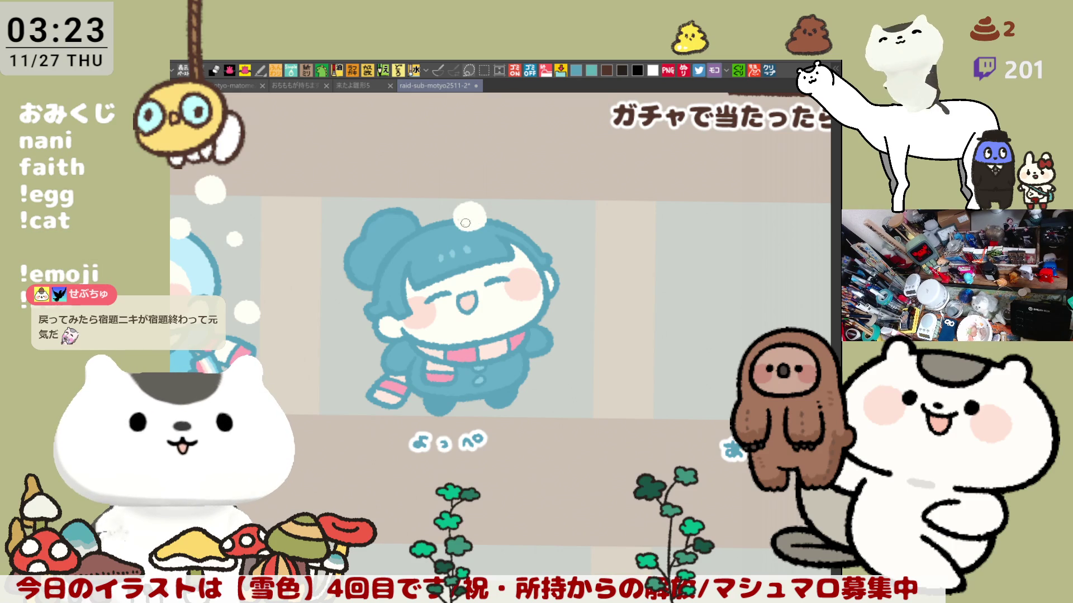
{"action": "mouse_move", "coordinate": [533, 210]}
{"action": "left_mouse_down"}
{"action": "mouse_move", "coordinate": [551, 209]}
{"action": "mouse_move", "coordinate": [528, 196]}
{"action": "mouse_move", "coordinate": [537, 211]}
{"action": "mouse_move", "coordinate": [528, 200]}
{"action": "mouse_move", "coordinate": [553, 204]}
{"action": "mouse_move", "coordinate": [541, 201]}
{"action": "left_mouse_up"}
{"action": "key", "text": "ctrl+z"}
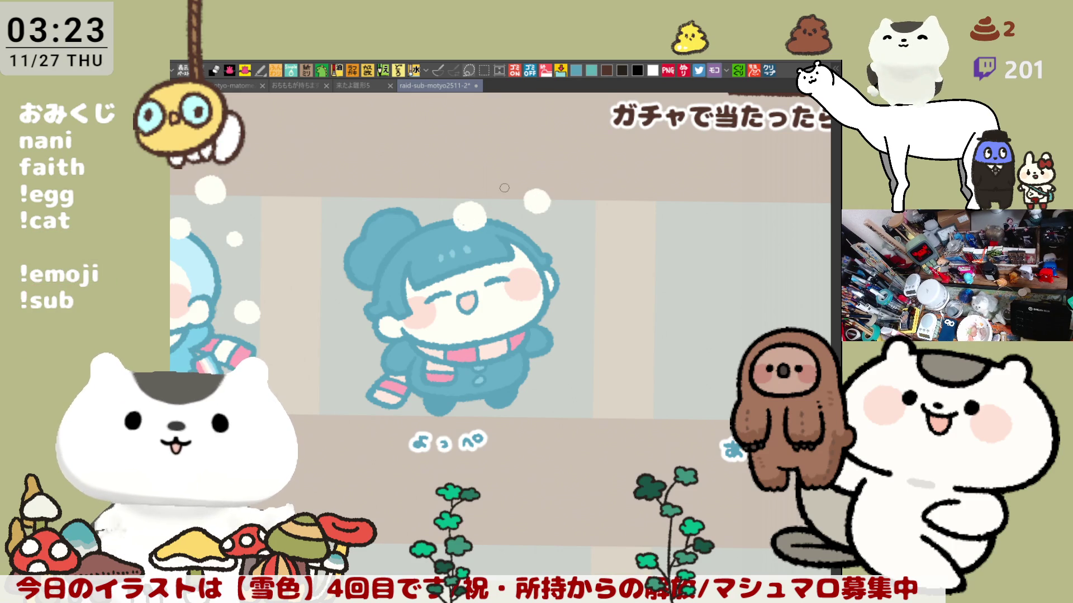
{"action": "mouse_move", "coordinate": [488, 178]}
{"action": "left_mouse_down"}
{"action": "mouse_move", "coordinate": [500, 167]}
{"action": "mouse_move", "coordinate": [492, 174]}
{"action": "left_mouse_up"}
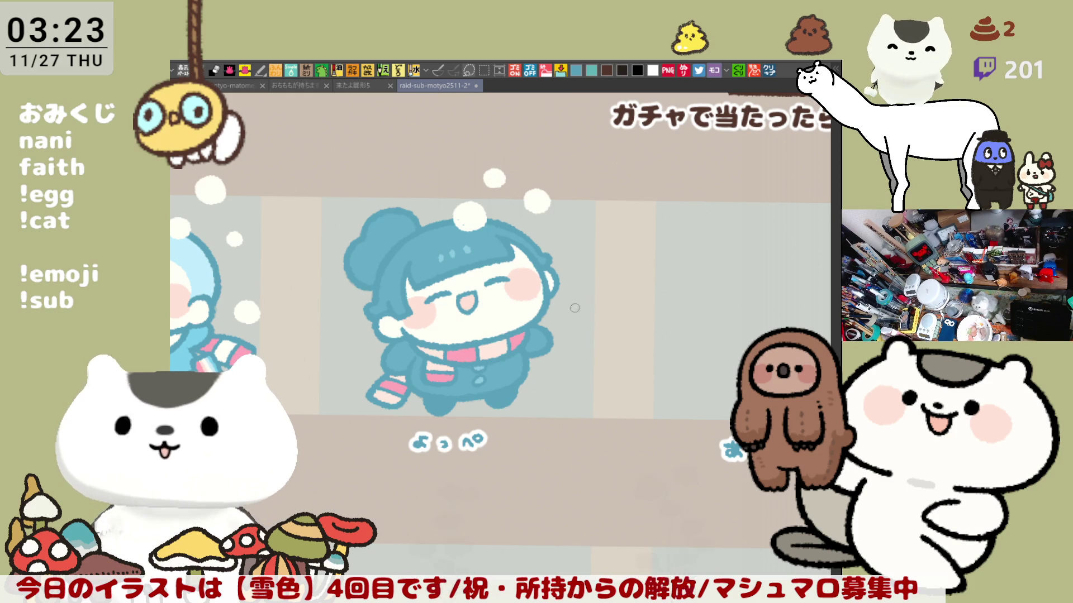
Add snowballs near her shoulder, redraw stray strokes, and tilt the view slightly
{"action": "mouse_move", "coordinate": [571, 321]}
{"action": "left_mouse_down"}
{"action": "mouse_move", "coordinate": [565, 304]}
{"action": "mouse_move", "coordinate": [584, 319]}
{"action": "left_mouse_up"}
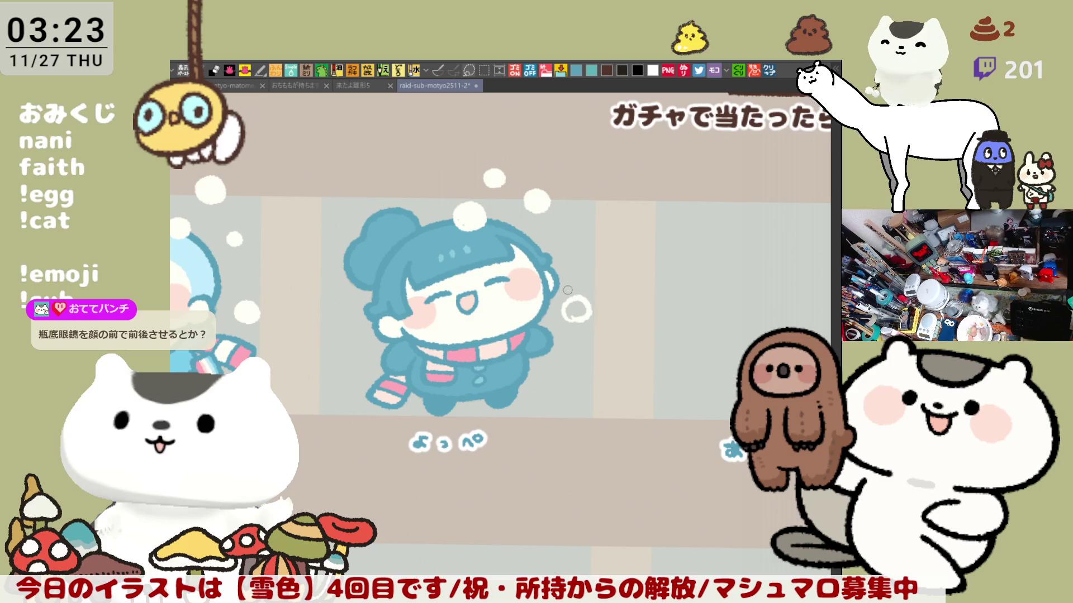
{"action": "scroll", "coordinate": [567, 290], "scroll_direction": "down", "scroll_amount": 2}
{"action": "key", "text": "ctrl+z"}
{"action": "mouse_move", "coordinate": [569, 299]}
{"action": "left_mouse_down"}
{"action": "mouse_move", "coordinate": [559, 285]}
{"action": "mouse_move", "coordinate": [576, 304]}
{"action": "mouse_move", "coordinate": [576, 292]}
{"action": "left_mouse_up"}
{"action": "key", "text": "ctrl+z"}
{"action": "scroll", "coordinate": [611, 308], "scroll_direction": "down", "scroll_amount": 3}
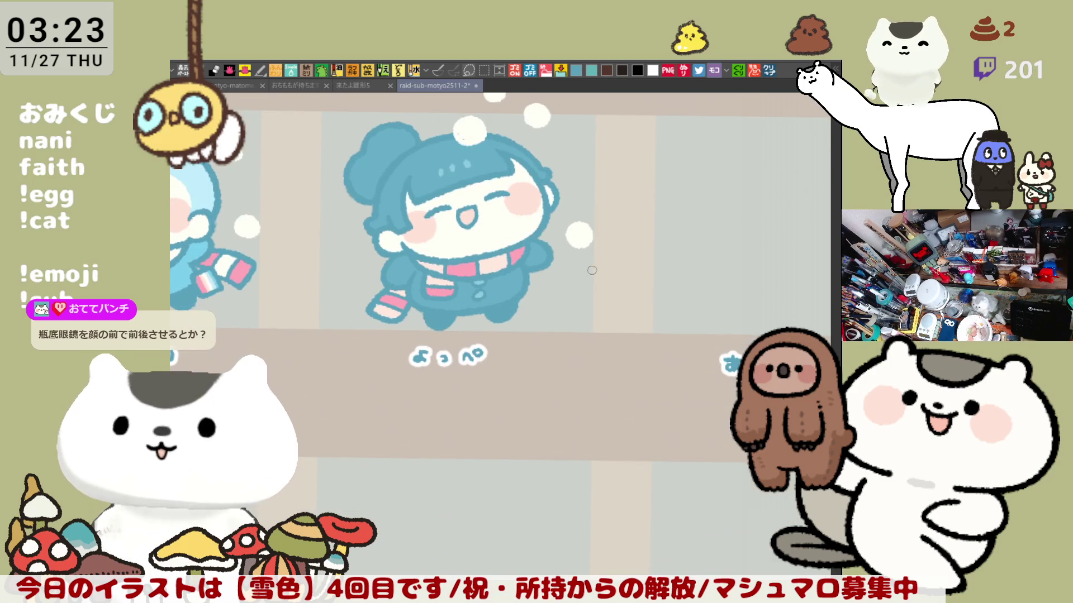
{"action": "mouse_move", "coordinate": [327, 221]}
{"action": "left_mouse_down"}
{"action": "mouse_move", "coordinate": [340, 240]}
{"action": "mouse_move", "coordinate": [432, 238]}
{"action": "left_mouse_up"}
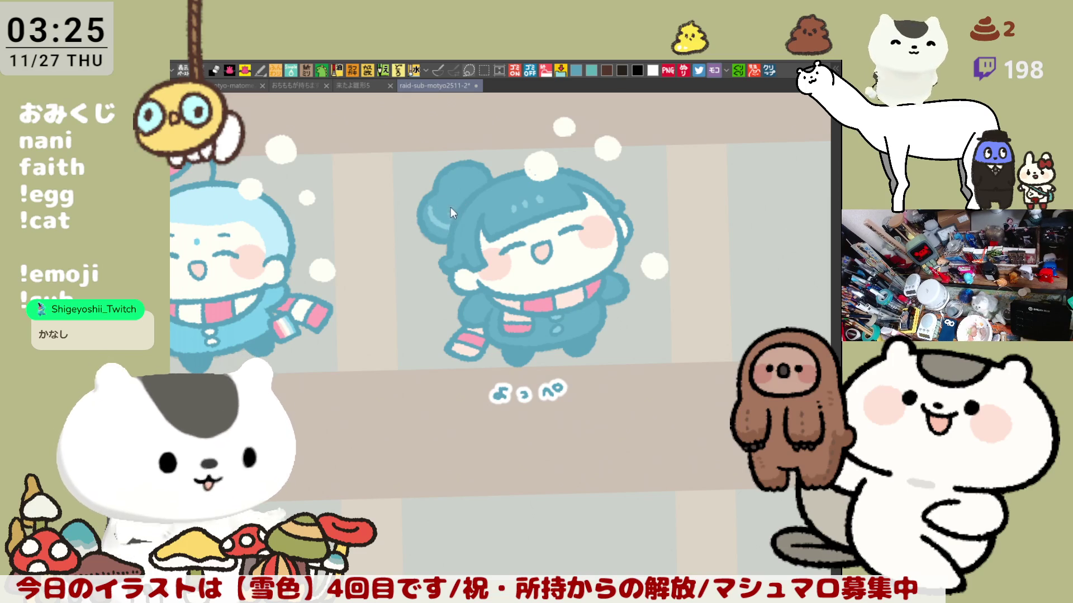
Pan the view and mirror the canvas horizontally to check the drawing, then flip back
{"action": "left_click_drag", "start_coordinate": [559, 250], "coordinate": [532, 211]}
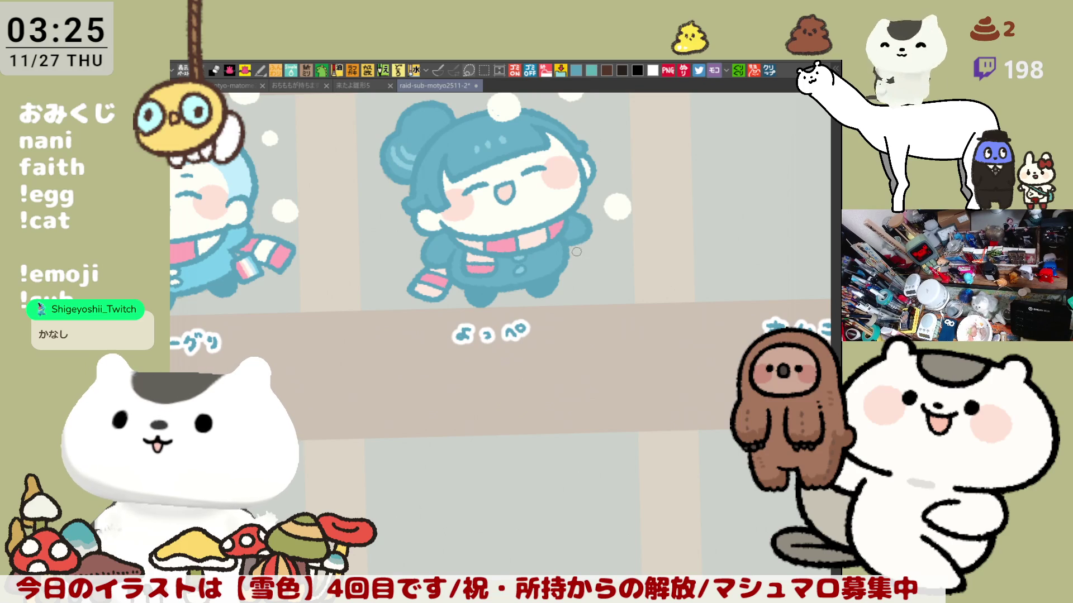
{"action": "key", "text": "h"}
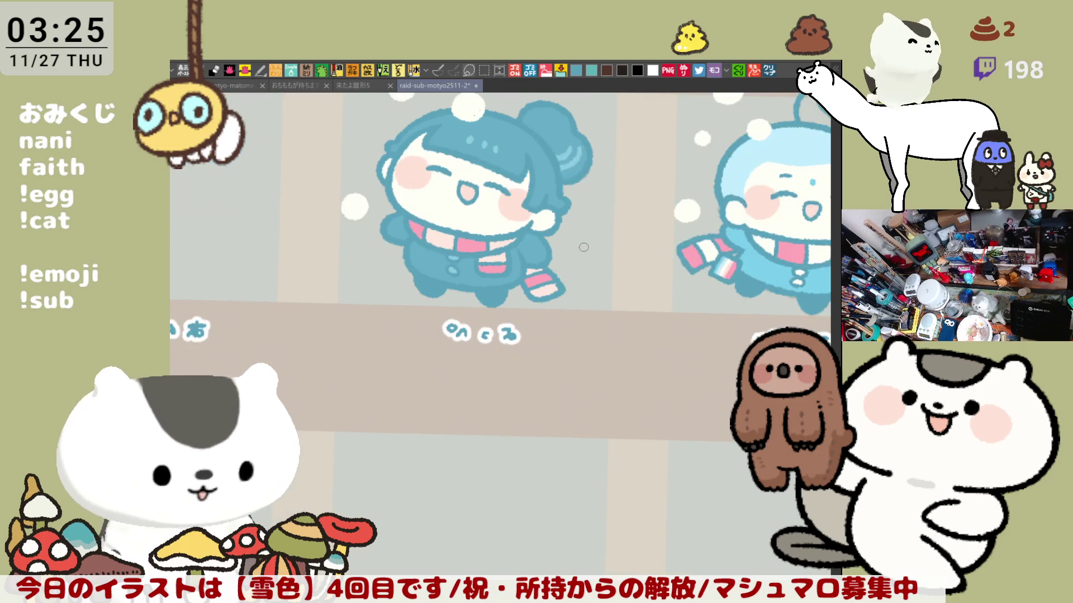
{"action": "left_click_drag", "start_coordinate": [534, 242], "coordinate": [556, 255]}
{"action": "key", "text": "h"}
{"action": "key", "text": "h"}
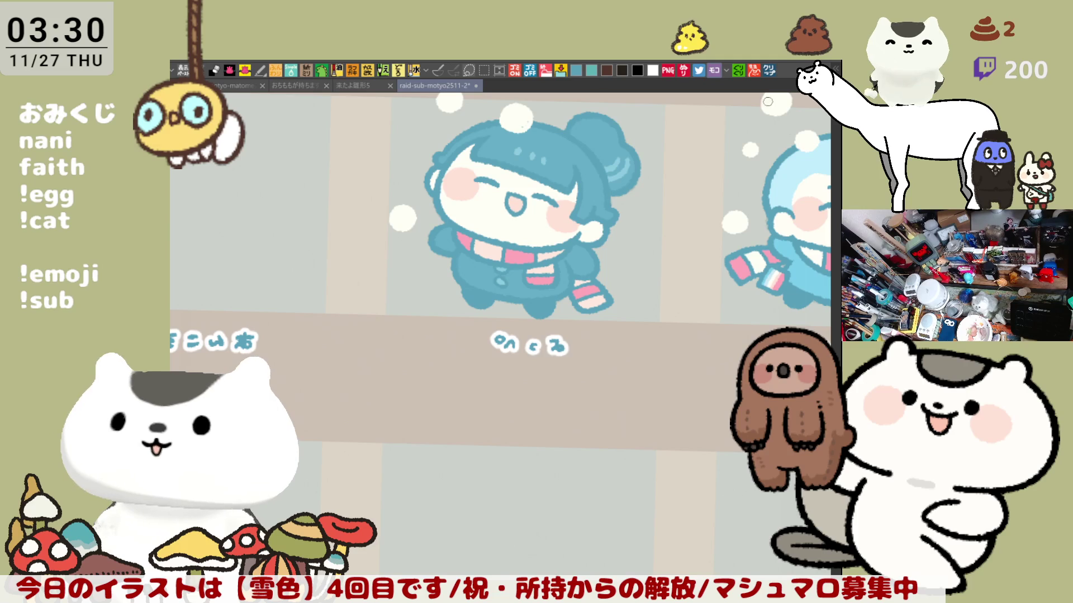
Switch to the fox-girl illustration, zoom around to study it, then close it with Ctrl+W
{"action": "left_click", "coordinate": [770, 71]}
{"action": "scroll", "coordinate": [457, 467], "scroll_direction": "up", "scroll_amount": 3}
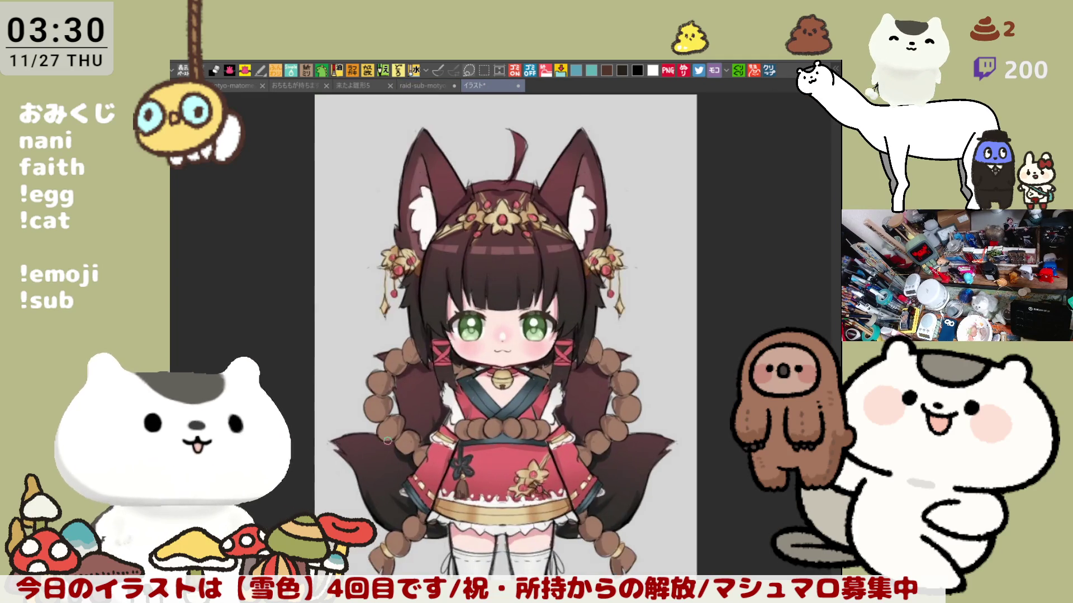
{"action": "scroll", "coordinate": [457, 468], "scroll_direction": "up", "scroll_amount": 2}
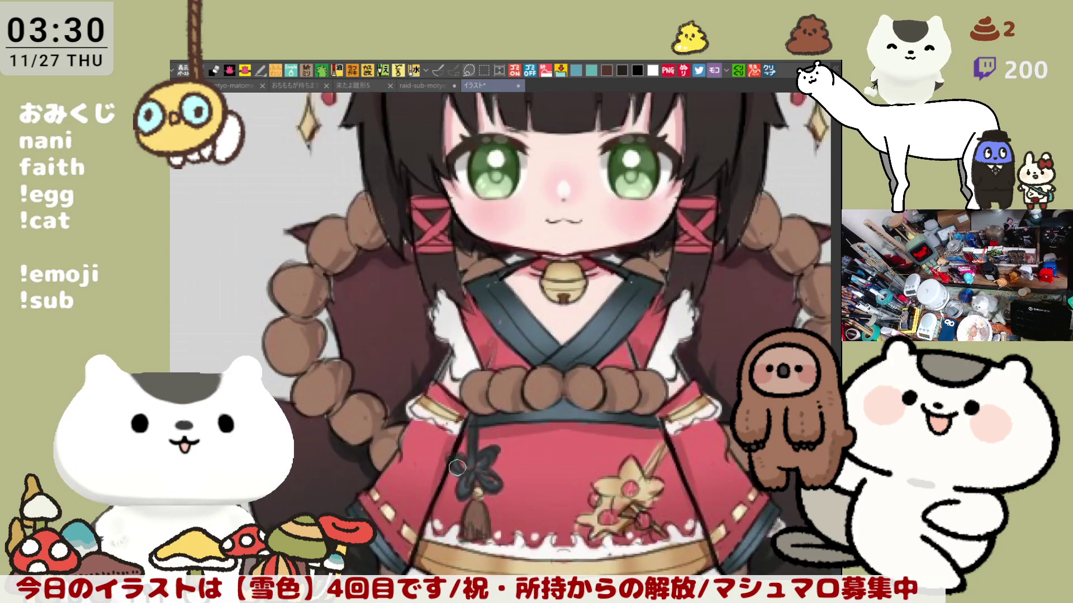
{"action": "scroll", "coordinate": [457, 467], "scroll_direction": "down", "scroll_amount": 1}
{"action": "scroll", "coordinate": [457, 467], "scroll_direction": "down", "scroll_amount": 1}
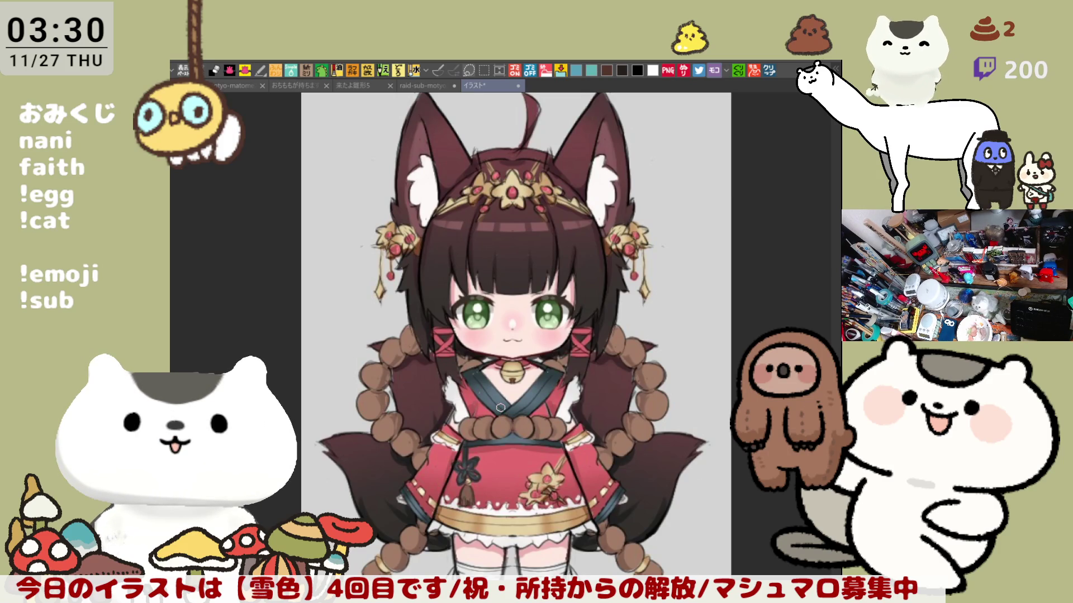
{"action": "scroll", "coordinate": [501, 408], "scroll_direction": "down", "scroll_amount": 1}
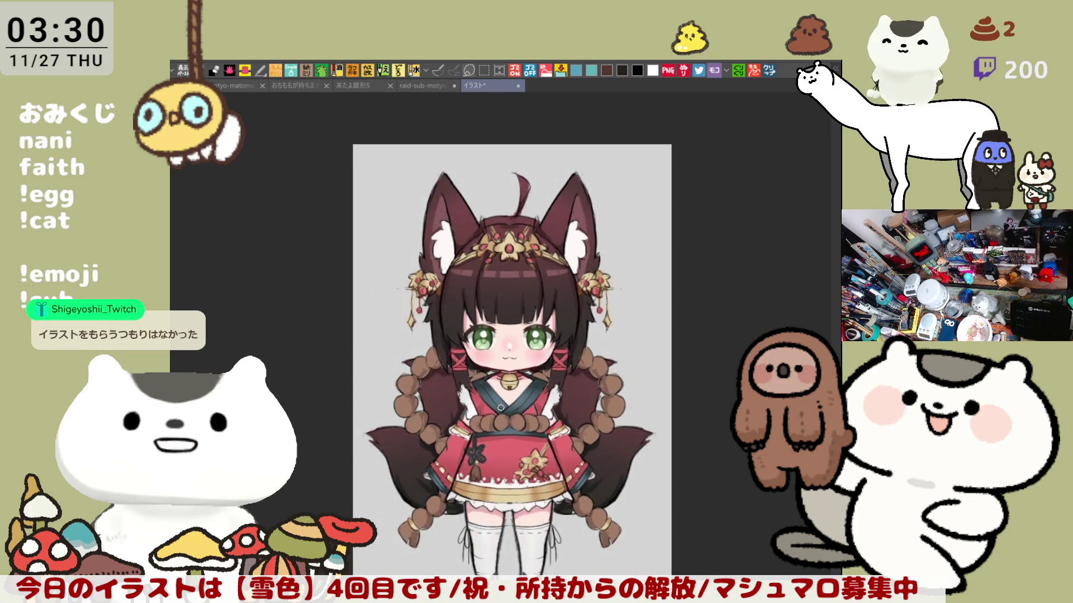
{"action": "scroll", "coordinate": [501, 408], "scroll_direction": "up", "scroll_amount": 3}
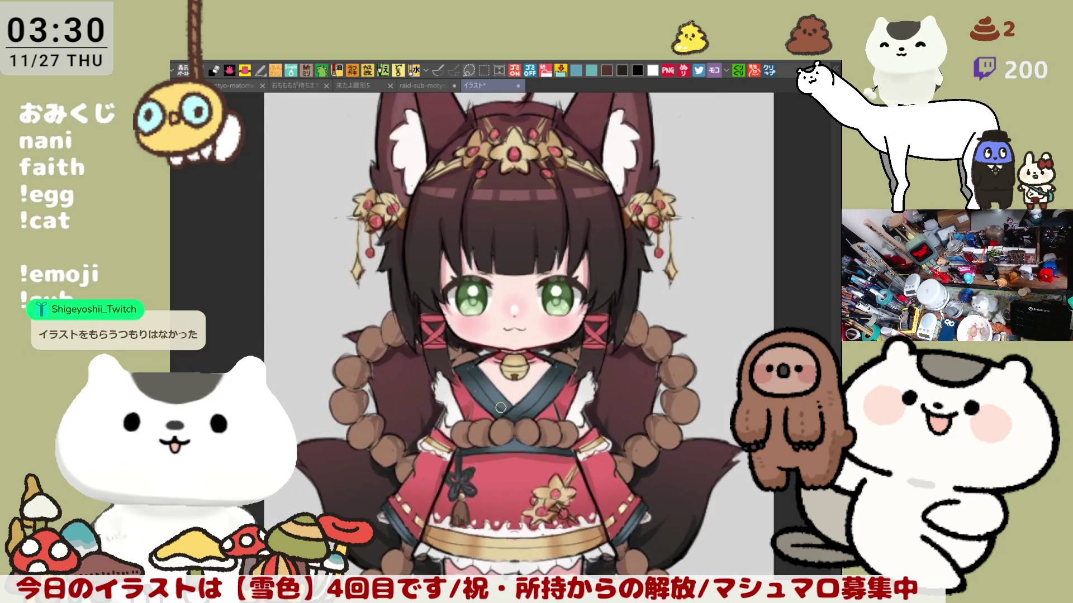
{"action": "scroll", "coordinate": [501, 408], "scroll_direction": "down", "scroll_amount": 1}
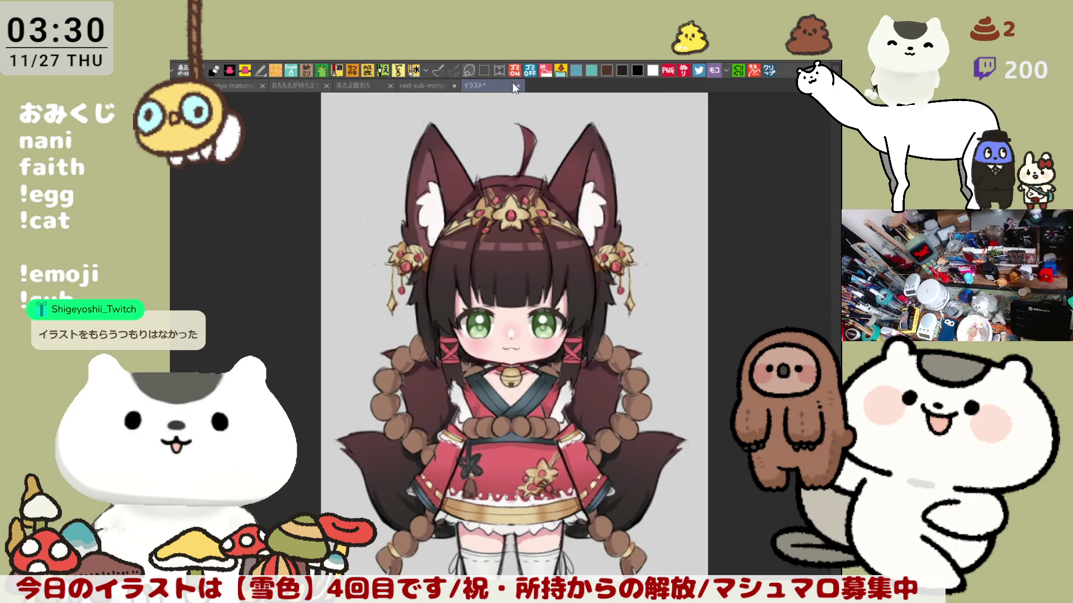
{"action": "scroll", "coordinate": [526, 345], "scroll_direction": "down", "scroll_amount": 1}
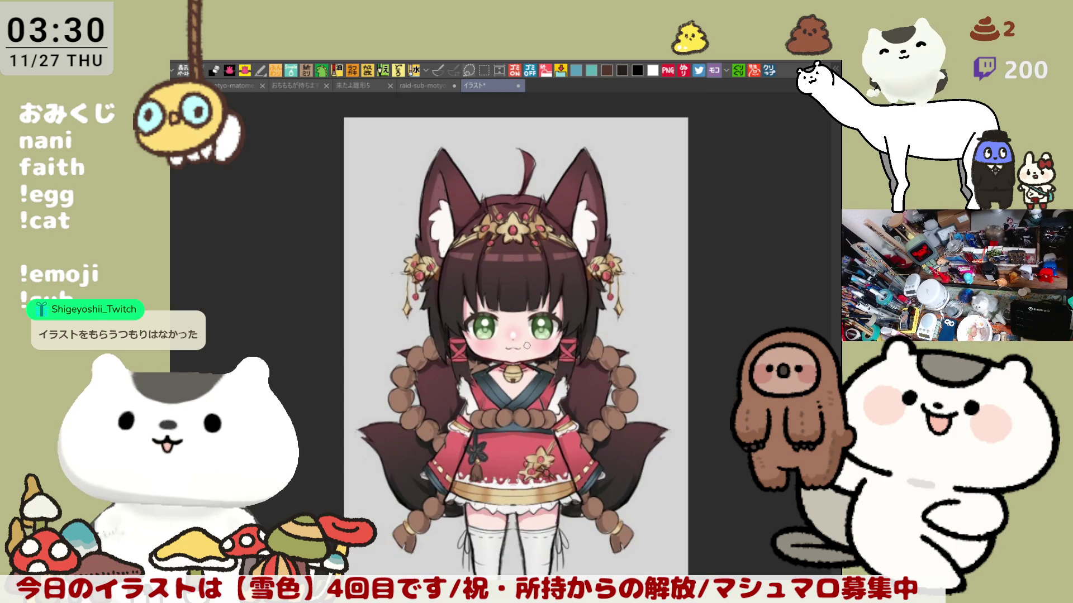
{"action": "scroll", "coordinate": [526, 345], "scroll_direction": "up", "scroll_amount": 1}
{"action": "scroll", "coordinate": [528, 343], "scroll_direction": "down", "scroll_amount": 2}
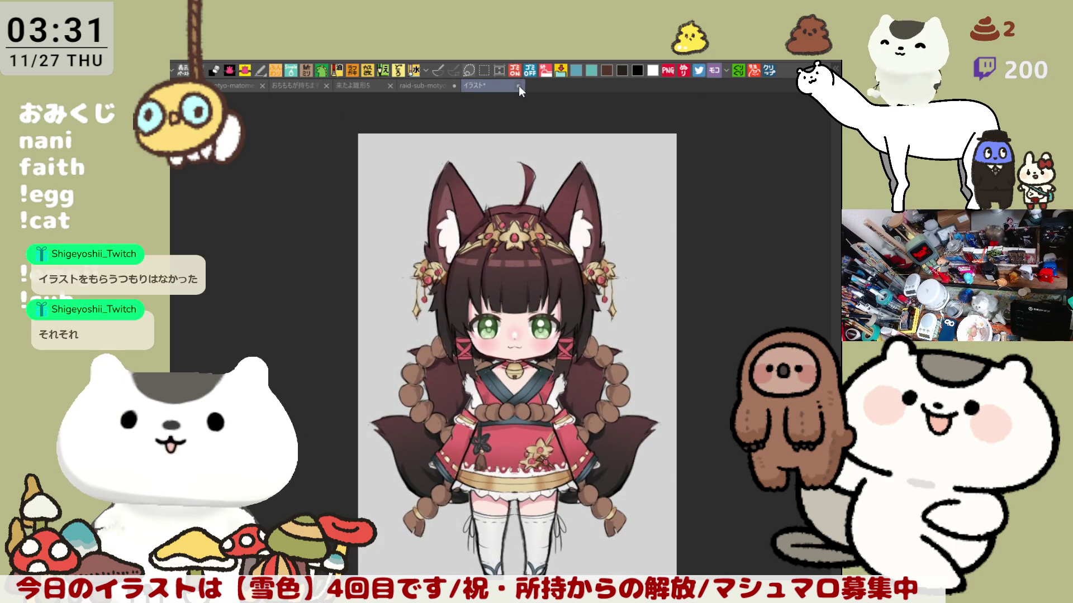
{"action": "key", "text": "ctrl+w"}
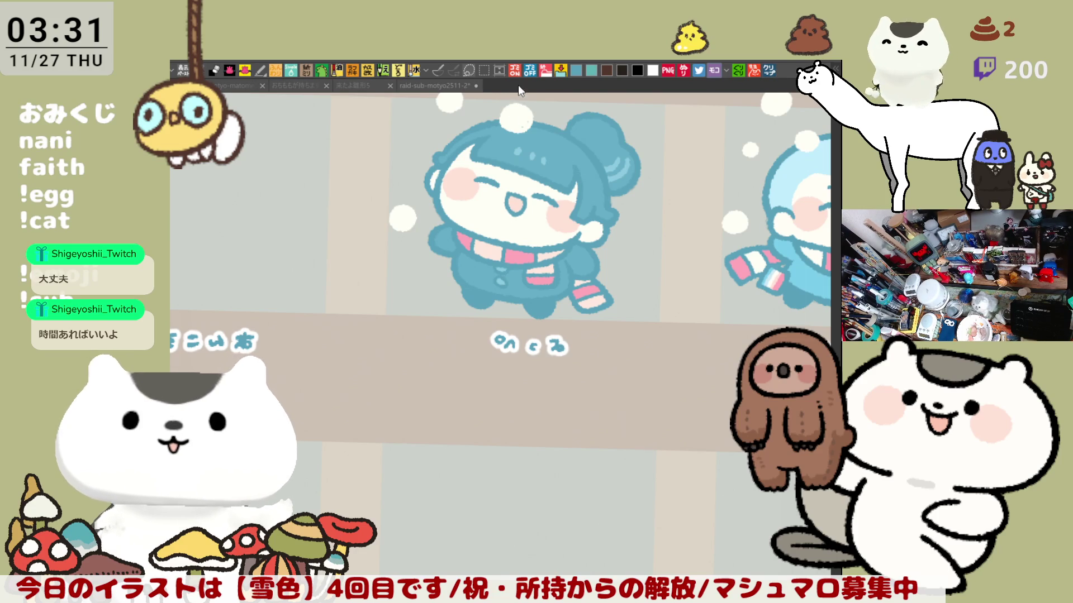
{"action": "scroll", "coordinate": [504, 388], "scroll_direction": "up", "scroll_amount": 5}
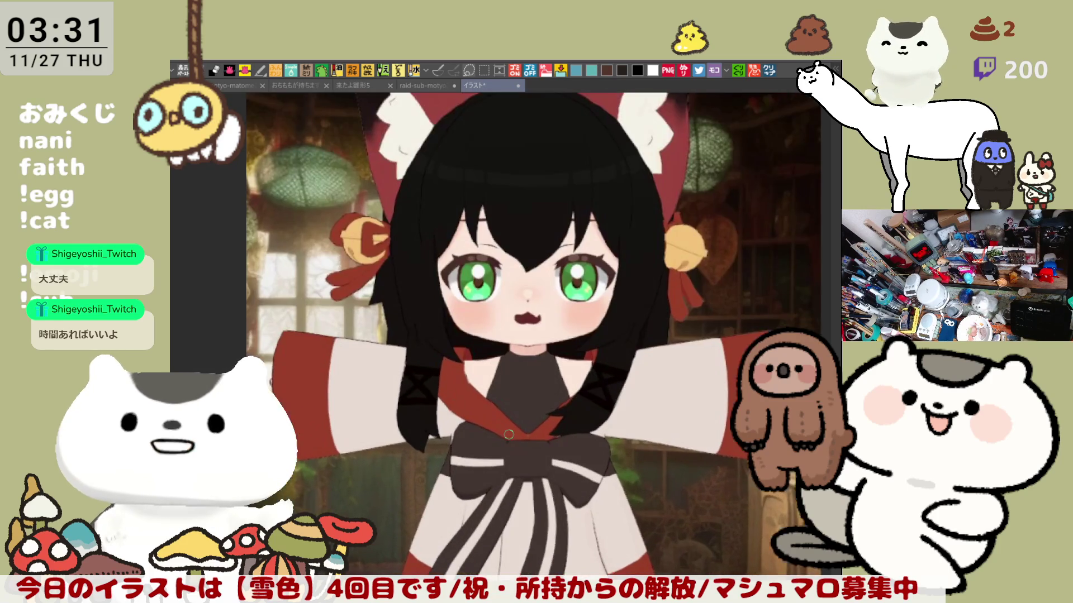
Zoom over the cat-eared girl's face, skirt and legs, then close the reference
{"action": "scroll", "coordinate": [509, 433], "scroll_direction": "up", "scroll_amount": 3}
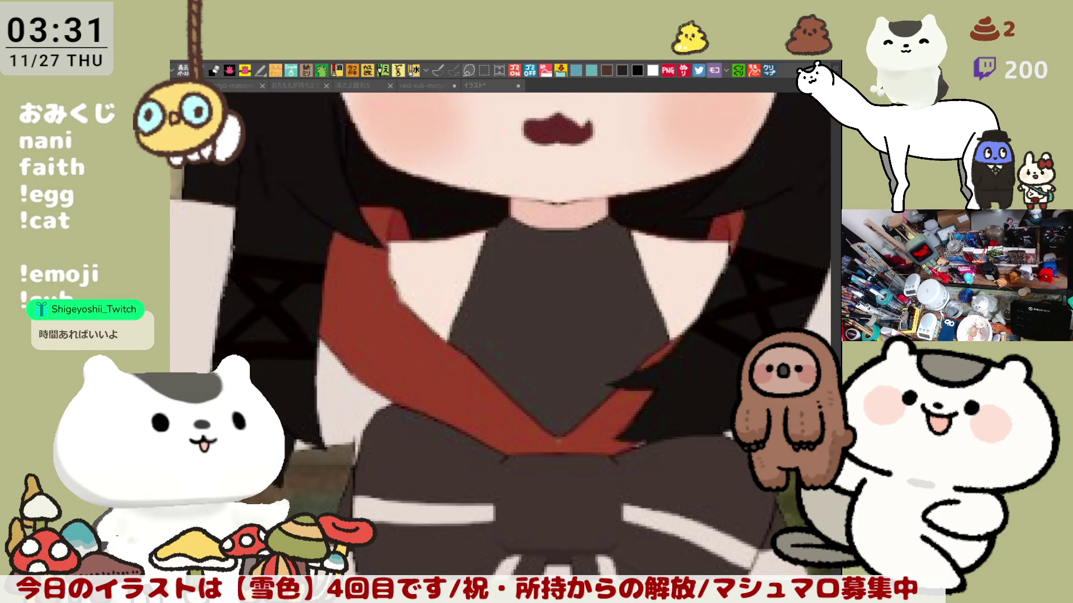
{"action": "scroll", "coordinate": [567, 282], "scroll_direction": "down", "scroll_amount": 5}
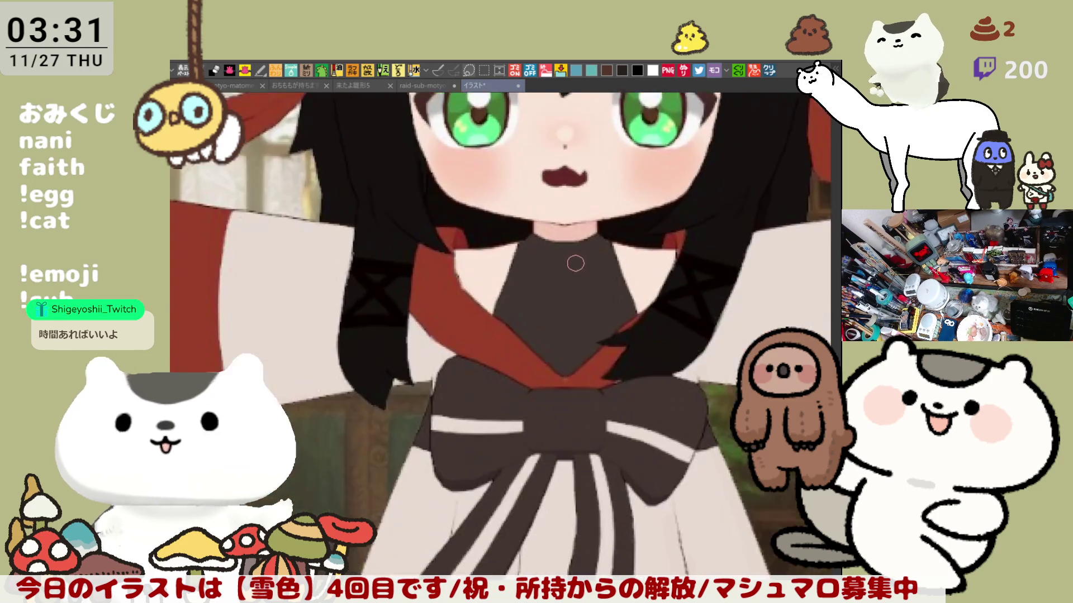
{"action": "scroll", "coordinate": [580, 222], "scroll_direction": "up", "scroll_amount": 3}
{"action": "scroll", "coordinate": [580, 222], "scroll_direction": "up", "scroll_amount": 2}
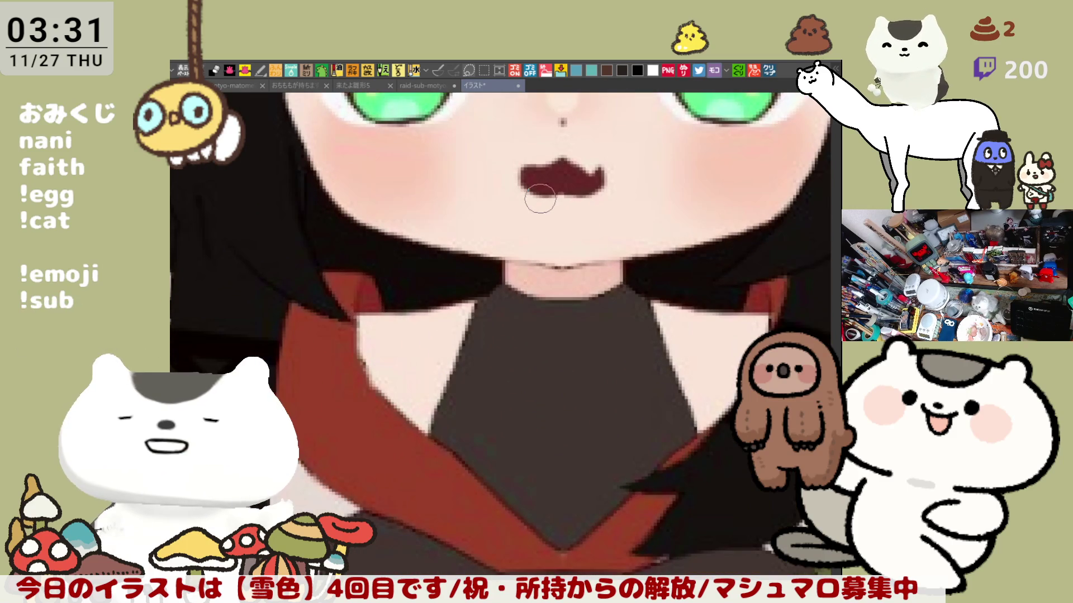
{"action": "scroll", "coordinate": [540, 198], "scroll_direction": "down", "scroll_amount": 4}
{"action": "scroll", "coordinate": [540, 198], "scroll_direction": "down", "scroll_amount": 5}
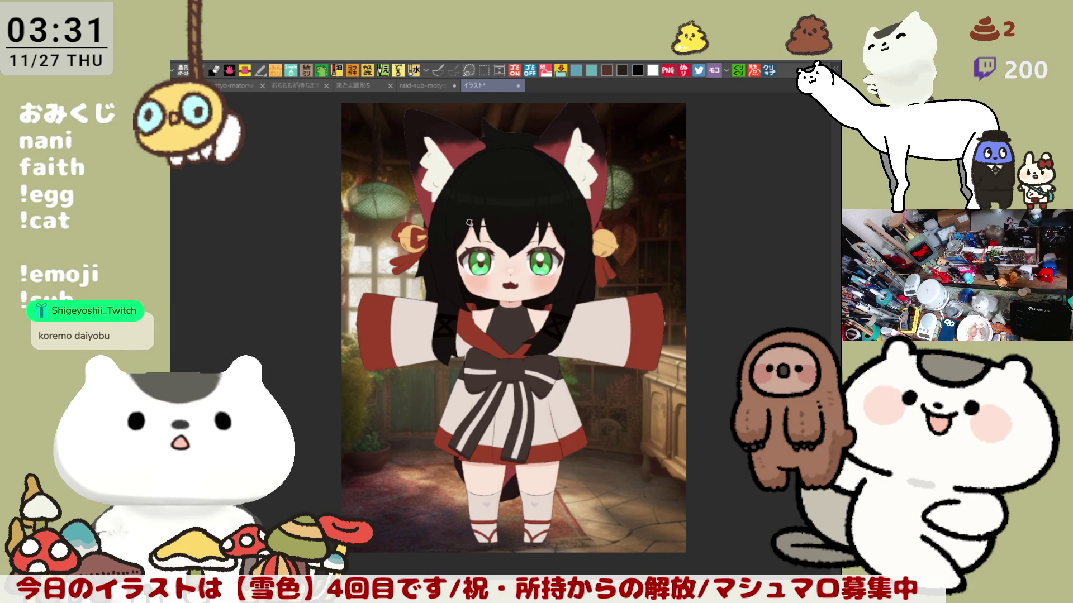
{"action": "scroll", "coordinate": [532, 434], "scroll_direction": "up", "scroll_amount": 6}
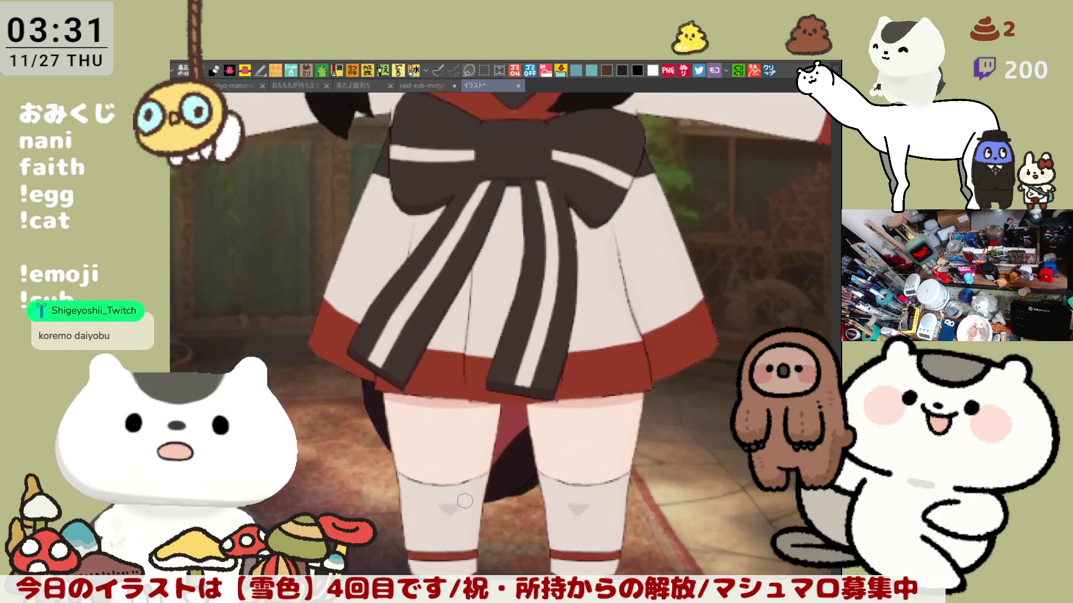
{"action": "scroll", "coordinate": [472, 498], "scroll_direction": "up", "scroll_amount": 3}
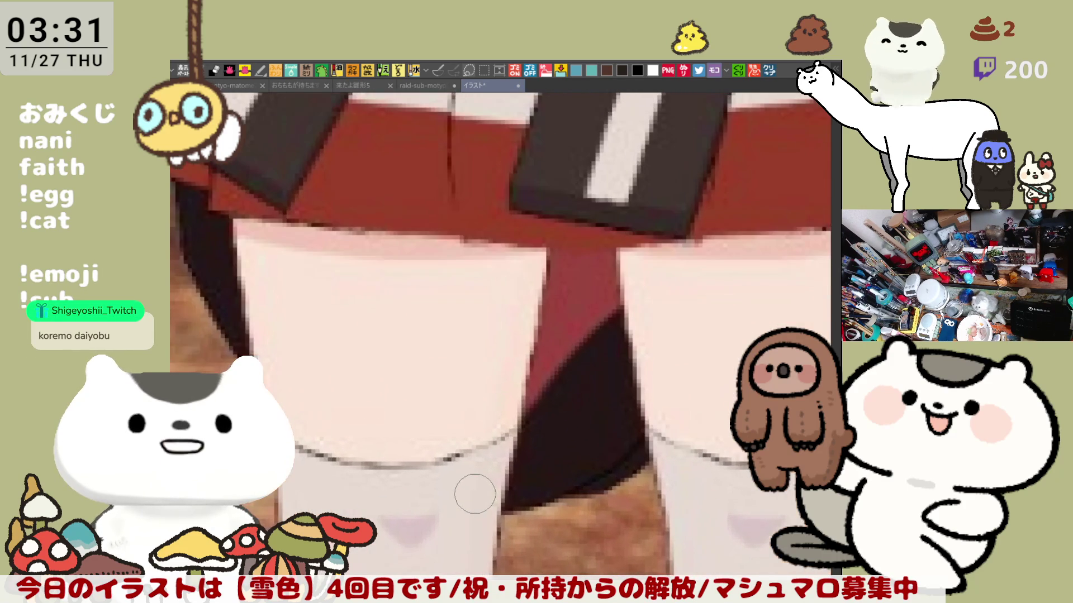
{"action": "scroll", "coordinate": [474, 494], "scroll_direction": "down", "scroll_amount": 6}
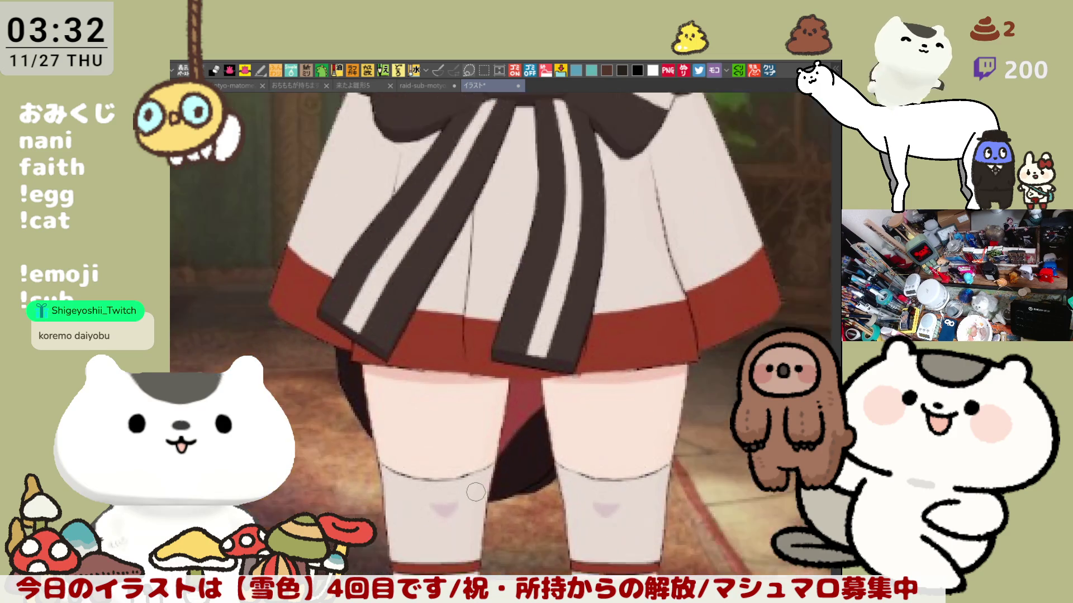
{"action": "scroll", "coordinate": [476, 492], "scroll_direction": "down", "scroll_amount": 4}
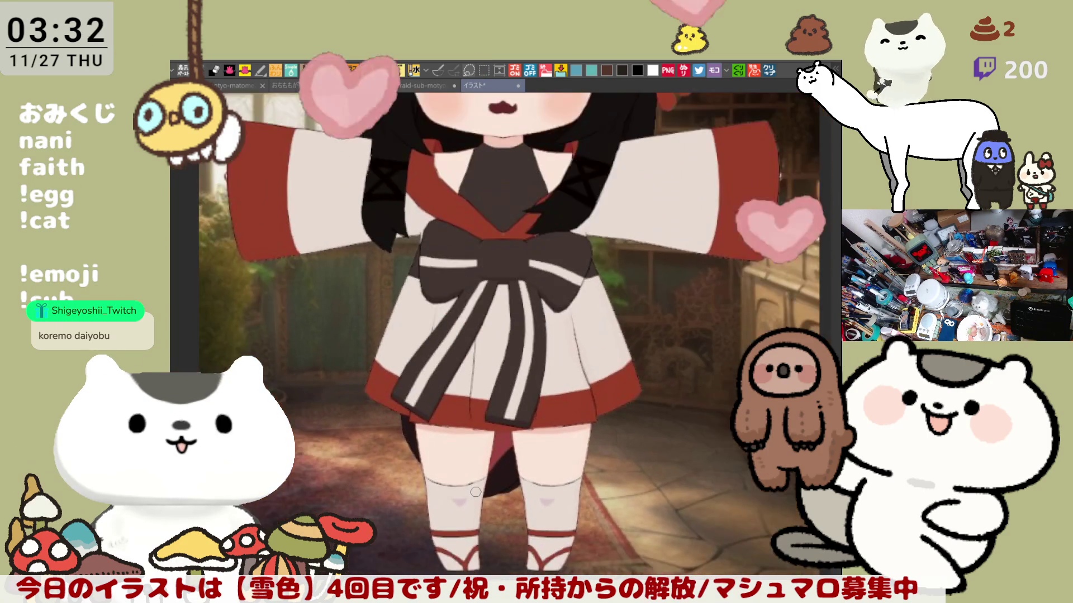
{"action": "scroll", "coordinate": [476, 491], "scroll_direction": "down", "scroll_amount": 4}
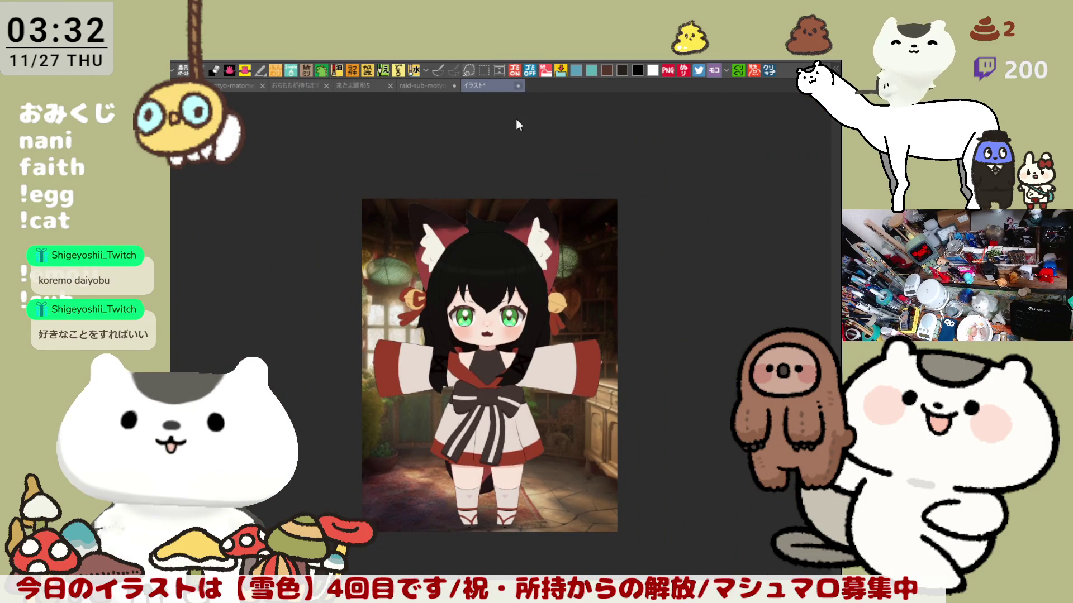
{"action": "key", "text": "ctrl+w"}
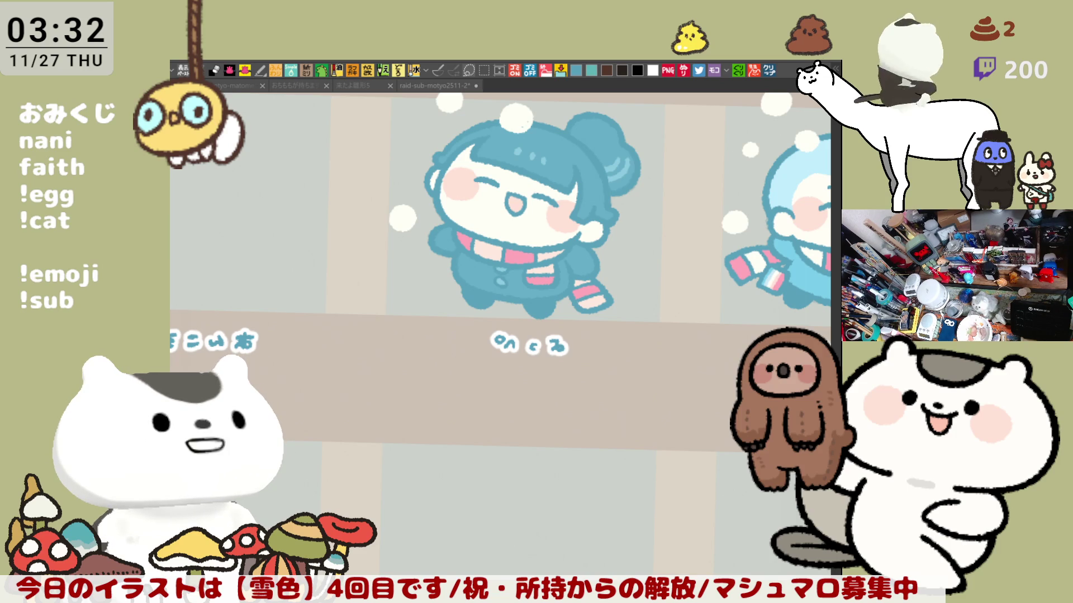
Focus the raid-sub canvas and zoom out over the character grid
{"action": "left_click", "coordinate": [496, 388]}
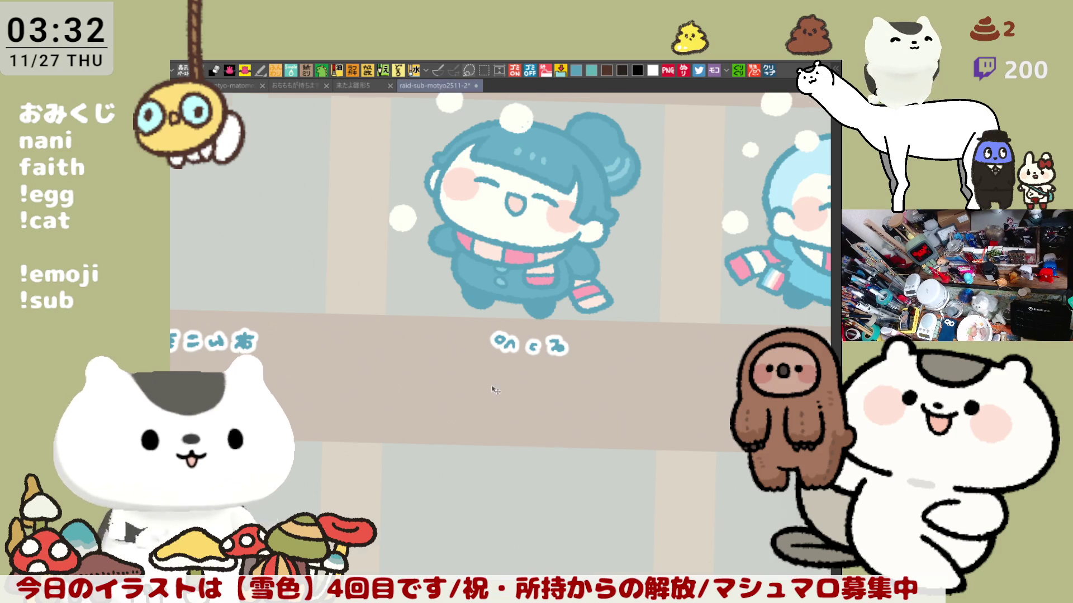
{"action": "scroll", "coordinate": [498, 388], "scroll_direction": "down", "scroll_amount": 3}
{"action": "scroll", "coordinate": [499, 388], "scroll_direction": "down", "scroll_amount": 3}
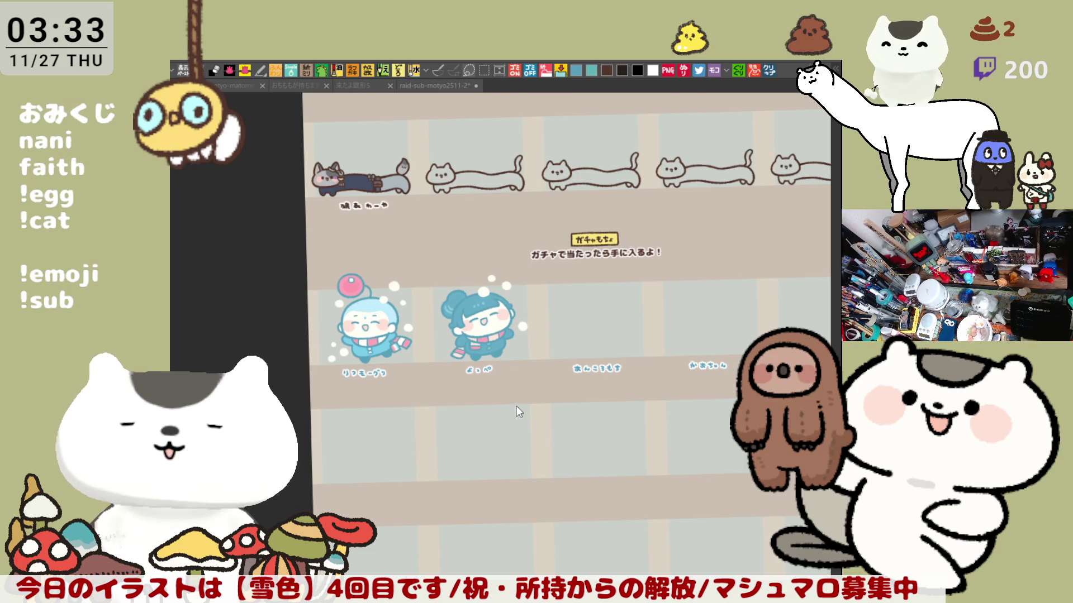
{"action": "scroll", "coordinate": [590, 390], "scroll_direction": "up", "scroll_amount": 4}
Pan across the name labels to the empty cells near the layout's right edge
{"action": "scroll", "coordinate": [591, 390], "scroll_direction": "up", "scroll_amount": 1}
{"action": "left_click_drag", "start_coordinate": [591, 390], "coordinate": [318, 390]}
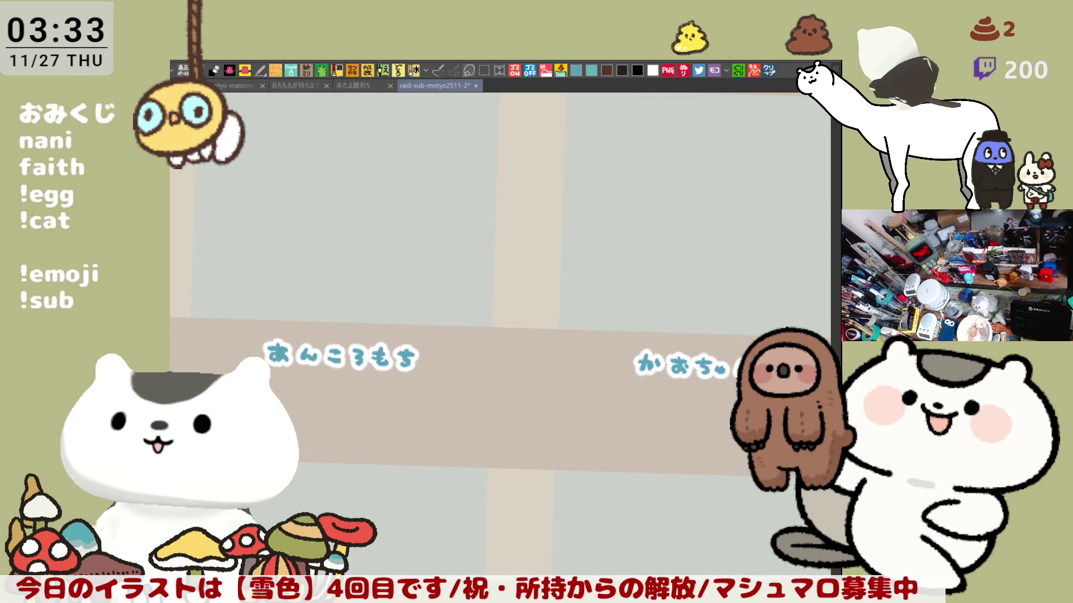
{"action": "left_click_drag", "start_coordinate": [637, 297], "coordinate": [450, 304]}
{"action": "left_click_drag", "start_coordinate": [810, 313], "coordinate": [581, 290]}
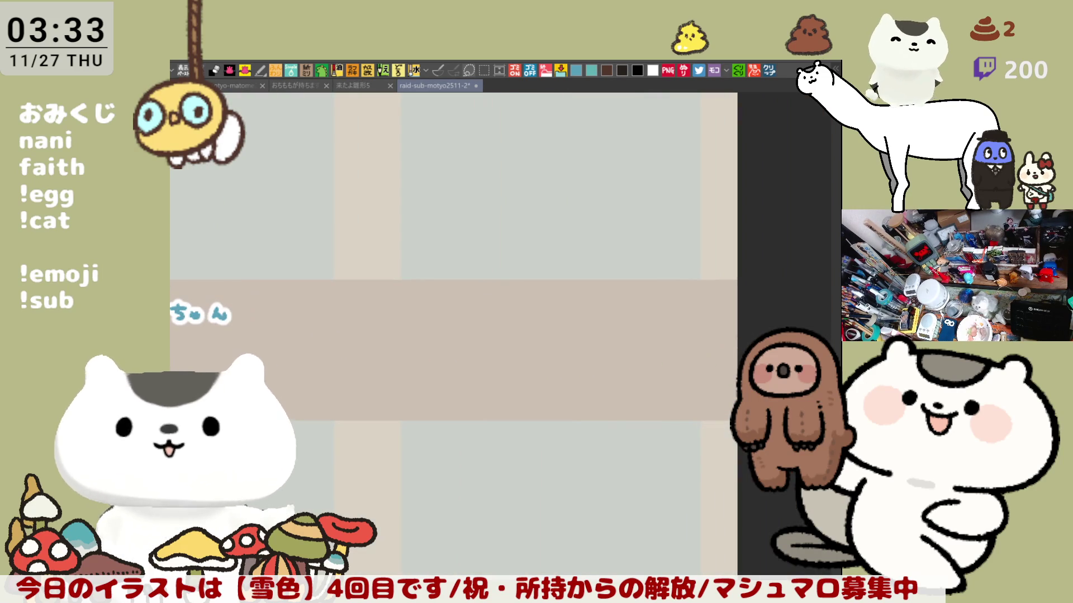
{"action": "scroll", "coordinate": [472, 230], "scroll_direction": "up", "scroll_amount": 2}
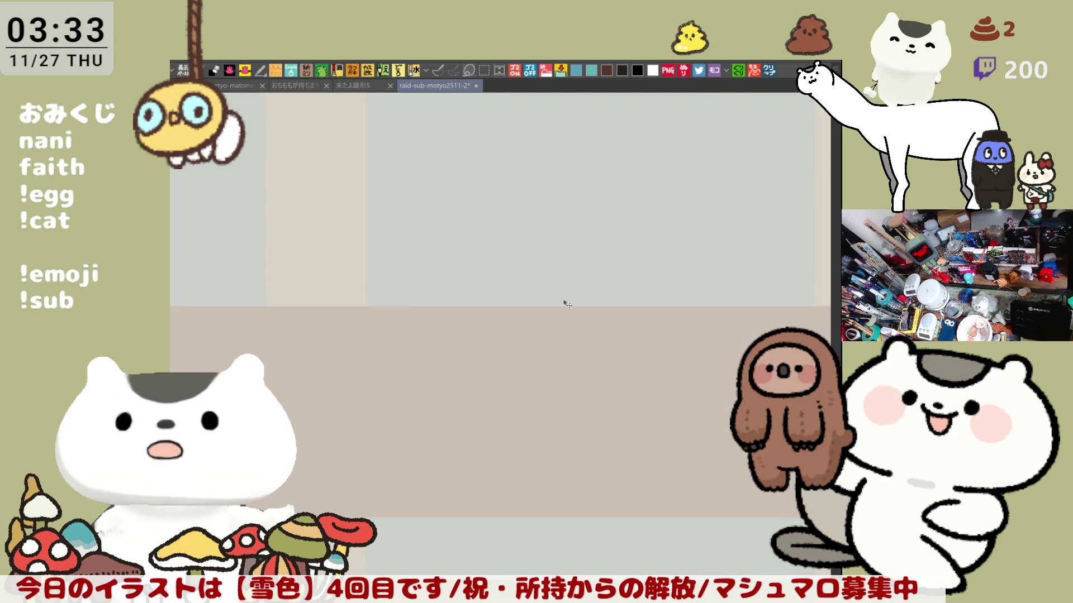
{"action": "mouse_move", "coordinate": [538, 362]}
{"action": "left_mouse_down"}
{"action": "mouse_move", "coordinate": [541, 219]}
{"action": "mouse_move", "coordinate": [578, 250]}
{"action": "mouse_move", "coordinate": [581, 272]}
{"action": "mouse_move", "coordinate": [624, 260]}
{"action": "left_mouse_up"}
Marquee-select the name label, nudge it slightly up-left, and deselect with Ctrl+D
{"action": "key", "text": "m"}
{"action": "mouse_move", "coordinate": [745, 376]}
{"action": "left_mouse_down"}
{"action": "mouse_move", "coordinate": [397, 233]}
{"action": "mouse_move", "coordinate": [355, 197]}
{"action": "left_mouse_up"}
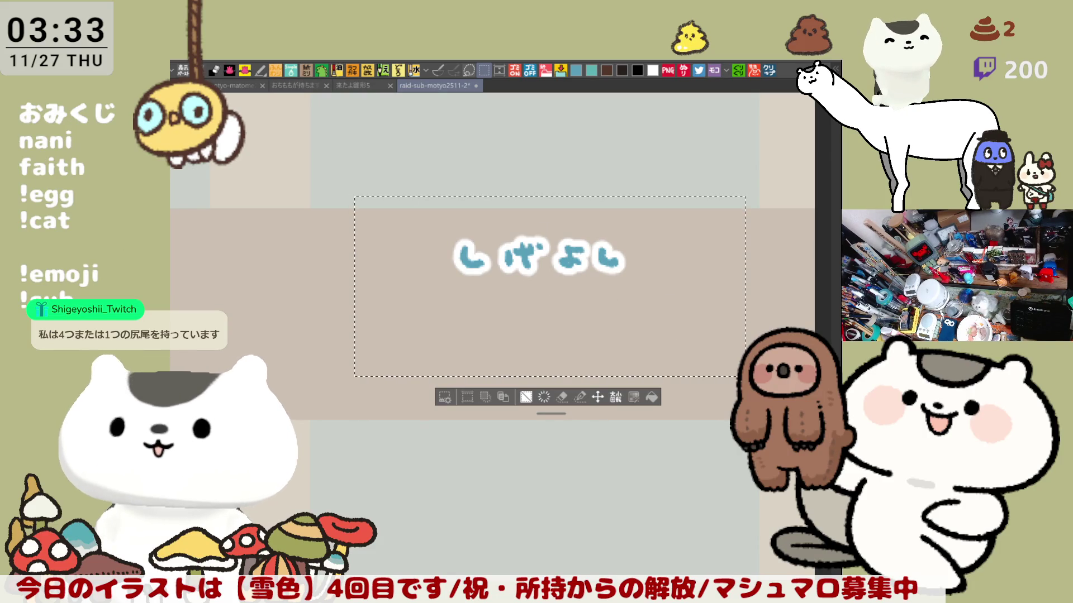
{"action": "left_click", "coordinate": [597, 397]}
{"action": "left_click_drag", "start_coordinate": [578, 316], "coordinate": [561, 312]}
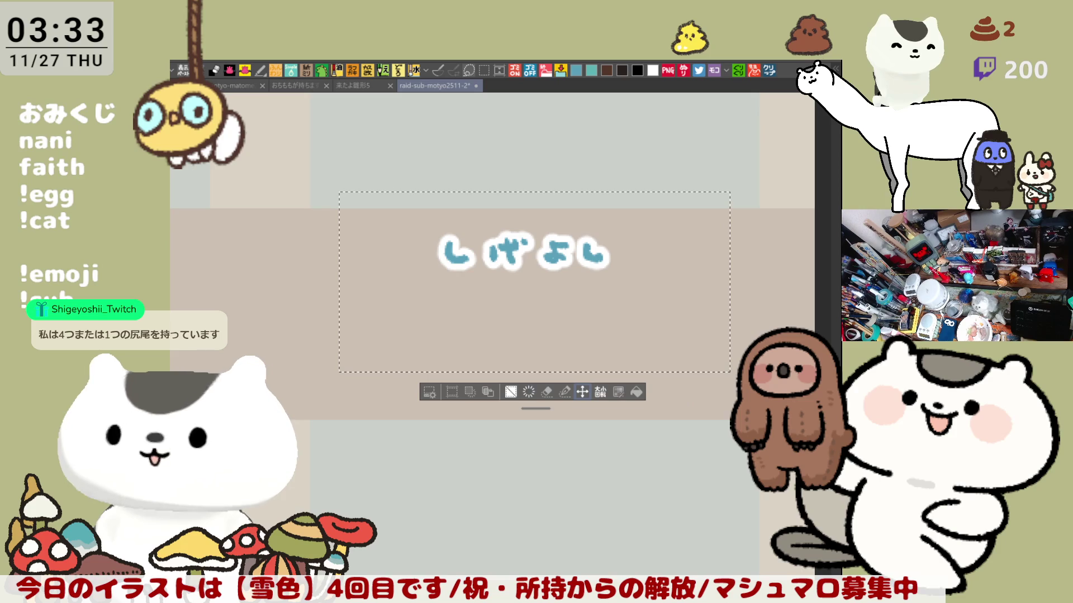
{"action": "key", "text": "ctrl+d"}
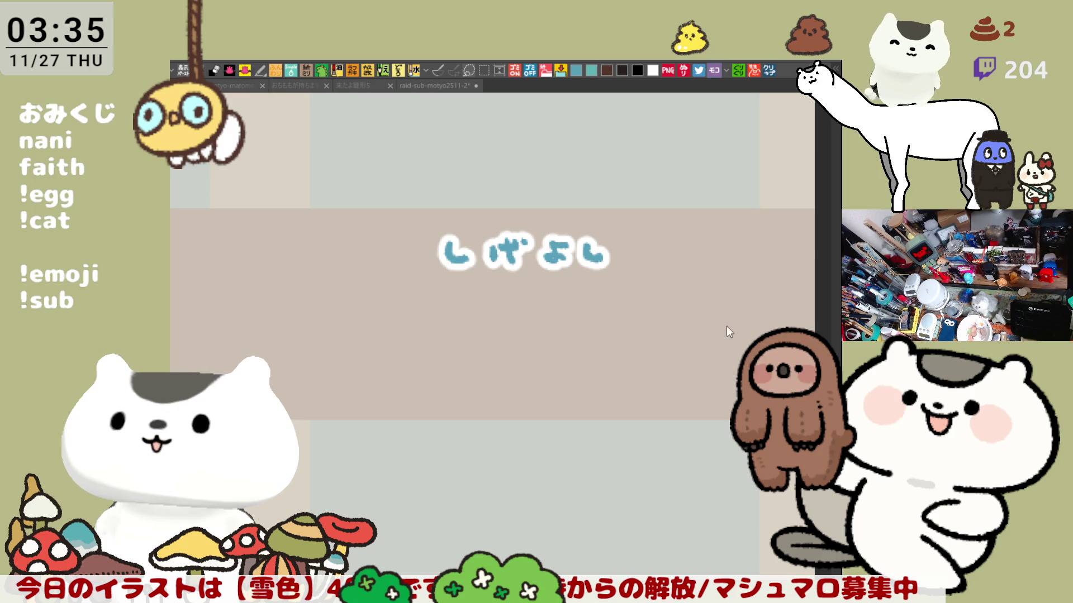
On the empty label strip, hand-letter the viewer's name in blue, redrawing the first character, plus an honorific
{"action": "scroll", "coordinate": [598, 311], "scroll_direction": "down", "scroll_amount": 5}
{"action": "left_click_drag", "start_coordinate": [443, 407], "coordinate": [467, 288]}
{"action": "scroll", "coordinate": [470, 329], "scroll_direction": "up", "scroll_amount": 4}
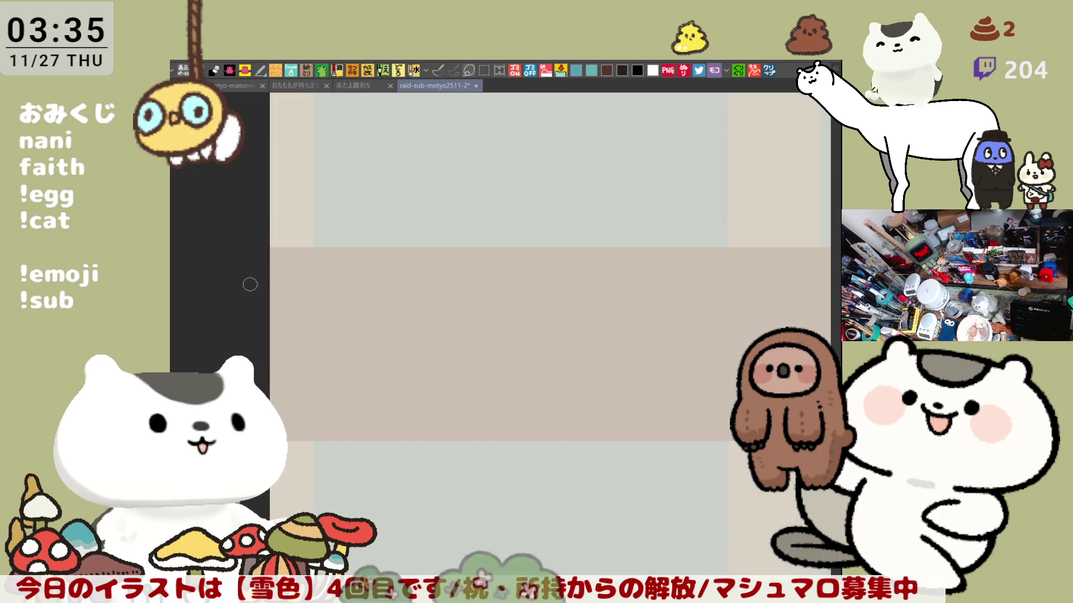
{"action": "left_click_drag", "start_coordinate": [531, 278], "coordinate": [566, 264]}
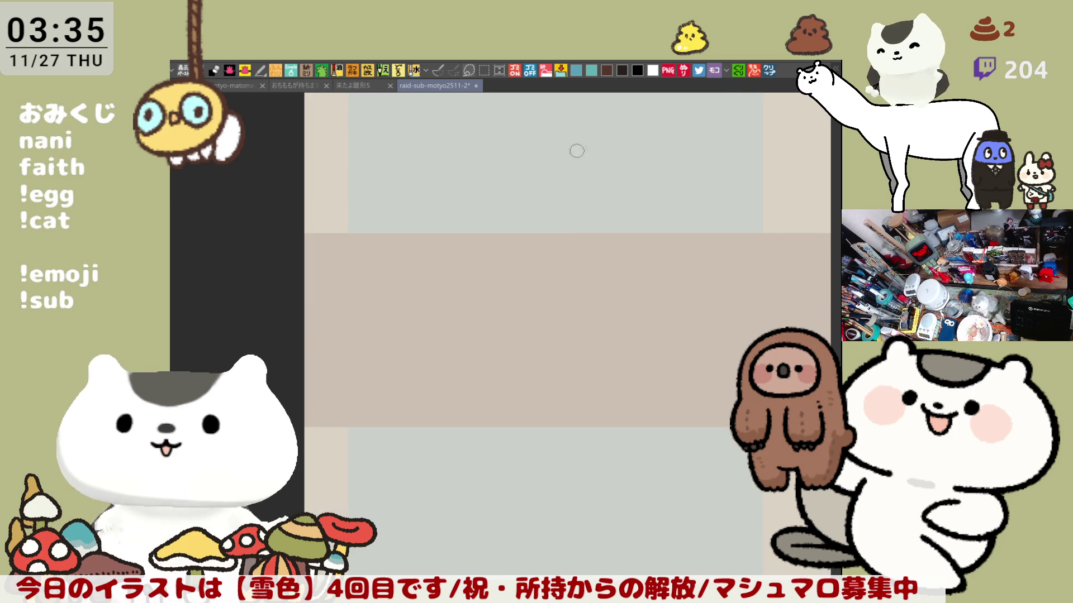
{"action": "mouse_move", "coordinate": [442, 260]}
{"action": "left_mouse_down"}
{"action": "mouse_move", "coordinate": [440, 288]}
{"action": "mouse_move", "coordinate": [472, 266]}
{"action": "mouse_move", "coordinate": [461, 285]}
{"action": "mouse_move", "coordinate": [479, 282]}
{"action": "mouse_move", "coordinate": [447, 285]}
{"action": "left_mouse_up"}
{"action": "key", "text": "ctrl+z"}
{"action": "key", "text": "ctrl+z"}
{"action": "key", "text": "ctrl+z"}
{"action": "mouse_move", "coordinate": [451, 269]}
{"action": "left_mouse_down"}
{"action": "mouse_move", "coordinate": [480, 282]}
{"action": "mouse_move", "coordinate": [481, 260]}
{"action": "mouse_move", "coordinate": [523, 285]}
{"action": "mouse_move", "coordinate": [542, 264]}
{"action": "mouse_move", "coordinate": [540, 286]}
{"action": "mouse_move", "coordinate": [591, 259]}
{"action": "left_mouse_up"}
{"action": "mouse_move", "coordinate": [576, 252]}
{"action": "left_mouse_down"}
{"action": "mouse_move", "coordinate": [589, 286]}
{"action": "mouse_move", "coordinate": [619, 269]}
{"action": "mouse_move", "coordinate": [541, 316]}
{"action": "mouse_move", "coordinate": [591, 314]}
{"action": "mouse_move", "coordinate": [601, 281]}
{"action": "mouse_move", "coordinate": [936, 452]}
{"action": "left_mouse_up"}
Pan back out to bring the snow girls' and long-cat rows into view
{"action": "left_click_drag", "start_coordinate": [615, 280], "coordinate": [520, 395]}
{"action": "scroll", "coordinate": [521, 395], "scroll_direction": "down", "scroll_amount": 5}
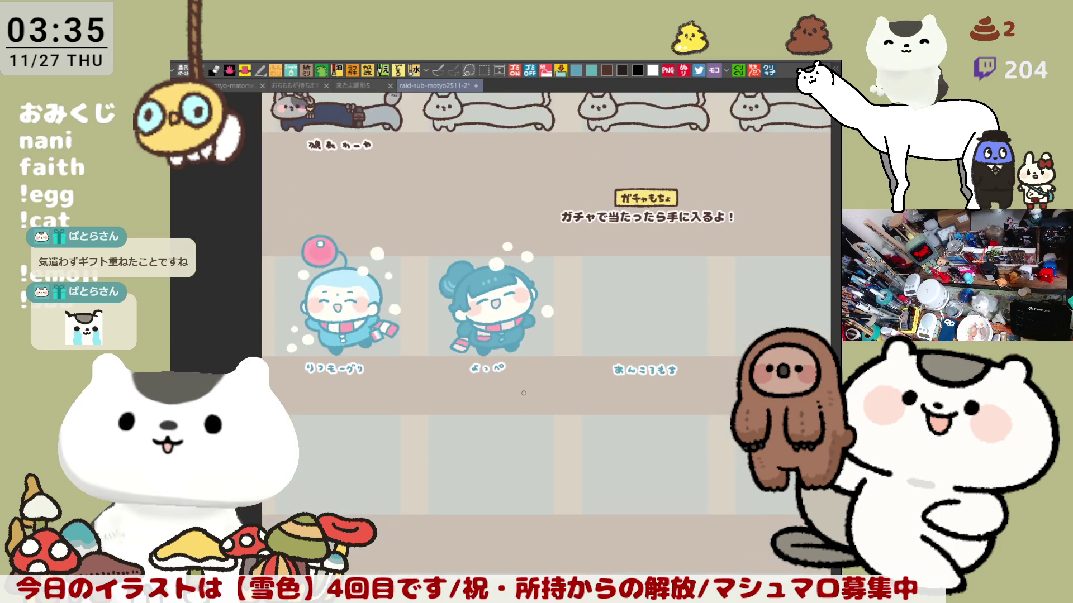
{"action": "left_click_drag", "start_coordinate": [524, 393], "coordinate": [550, 578]}
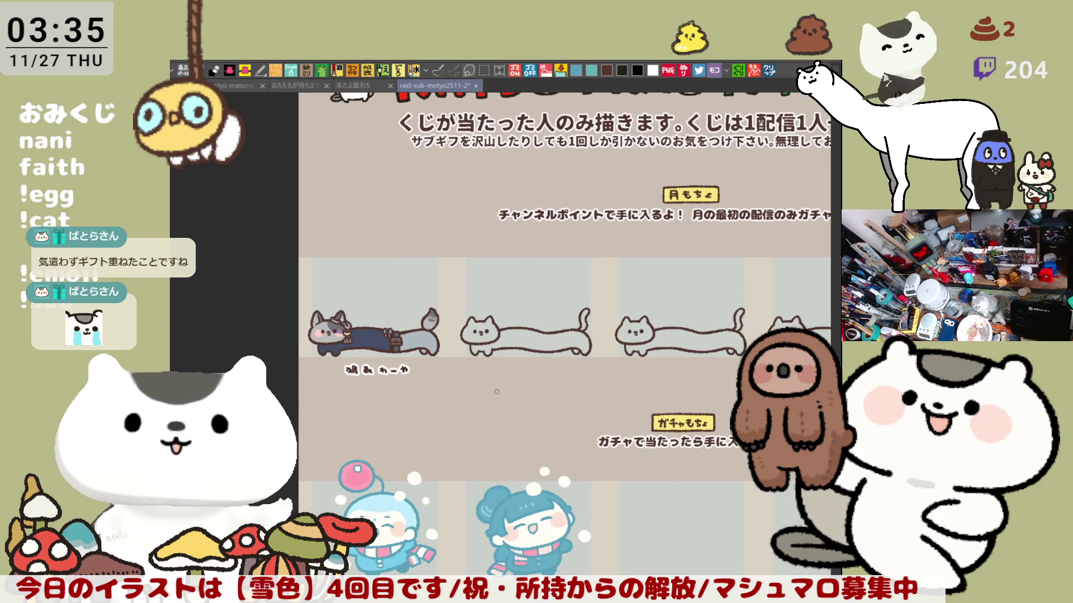
Zoom into the long cat and begin its white-outlined brown name label beneath it
{"action": "scroll", "coordinate": [515, 375], "scroll_direction": "up", "scroll_amount": 4}
{"action": "scroll", "coordinate": [515, 374], "scroll_direction": "up", "scroll_amount": 3}
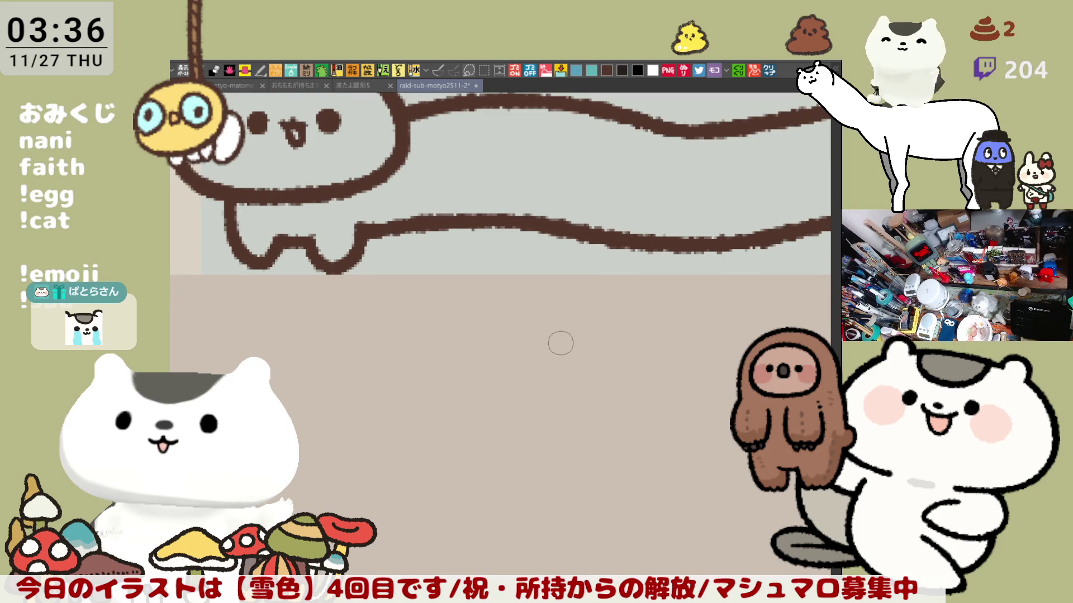
{"action": "left_click_drag", "start_coordinate": [604, 397], "coordinate": [551, 342]}
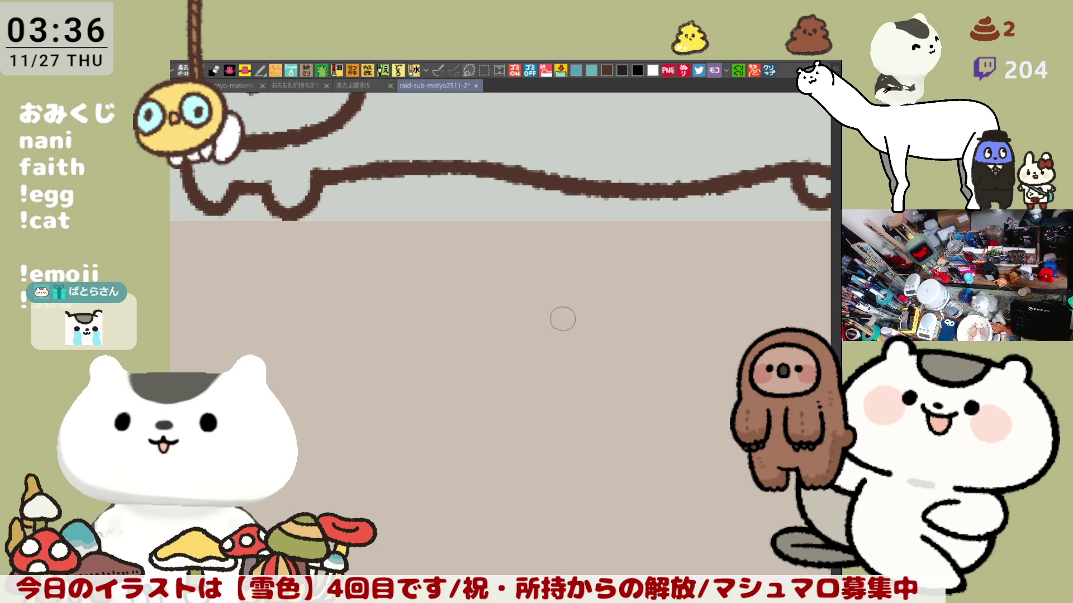
{"action": "mouse_move", "coordinate": [385, 378]}
{"action": "left_mouse_down"}
{"action": "mouse_move", "coordinate": [384, 409]}
{"action": "mouse_move", "coordinate": [620, 403]}
{"action": "mouse_move", "coordinate": [443, 408]}
{"action": "mouse_move", "coordinate": [443, 354]}
{"action": "mouse_move", "coordinate": [548, 358]}
{"action": "mouse_move", "coordinate": [481, 362]}
{"action": "left_mouse_up"}
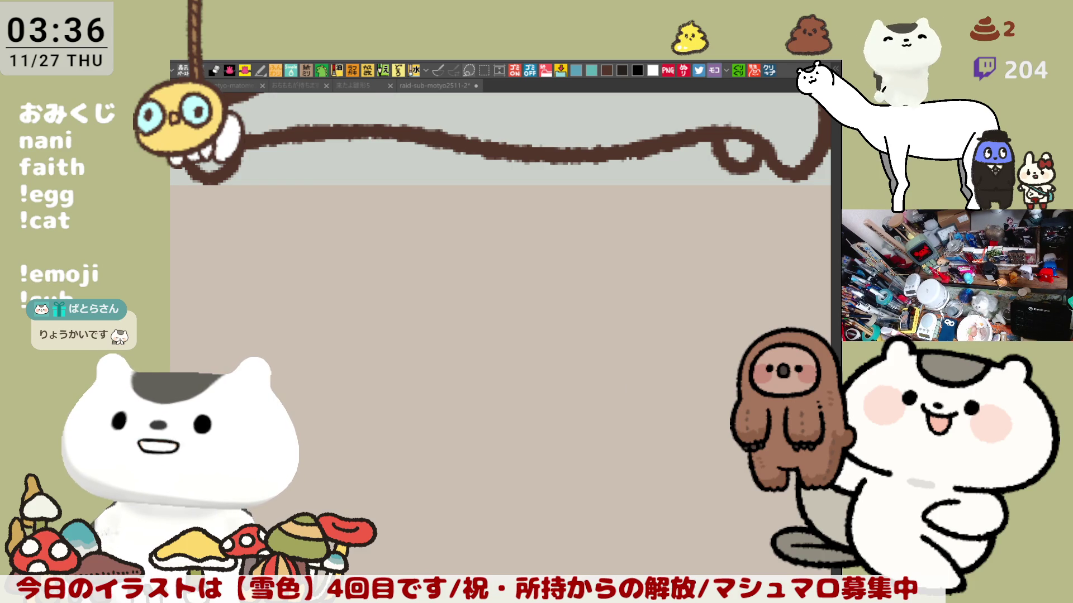
{"action": "mouse_move", "coordinate": [615, 381]}
{"action": "left_mouse_down"}
{"action": "mouse_move", "coordinate": [609, 352]}
{"action": "mouse_move", "coordinate": [565, 395]}
{"action": "mouse_move", "coordinate": [434, 346]}
{"action": "mouse_move", "coordinate": [450, 309]}
{"action": "left_mouse_up"}
{"action": "mouse_move", "coordinate": [364, 204]}
{"action": "left_mouse_down"}
{"action": "mouse_move", "coordinate": [360, 254]}
{"action": "mouse_move", "coordinate": [400, 209]}
{"action": "left_mouse_up"}
{"action": "key", "text": "Delete"}
{"action": "mouse_move", "coordinate": [351, 246]}
{"action": "left_mouse_down"}
{"action": "mouse_move", "coordinate": [385, 241]}
{"action": "mouse_move", "coordinate": [398, 203]}
{"action": "mouse_move", "coordinate": [431, 240]}
{"action": "mouse_move", "coordinate": [447, 223]}
{"action": "mouse_move", "coordinate": [447, 238]}
{"action": "mouse_move", "coordinate": [481, 220]}
{"action": "mouse_move", "coordinate": [502, 246]}
{"action": "mouse_move", "coordinate": [511, 207]}
{"action": "mouse_move", "coordinate": [556, 238]}
{"action": "mouse_move", "coordinate": [595, 210]}
{"action": "mouse_move", "coordinate": [566, 243]}
{"action": "left_mouse_up"}
Finish the name's remaining letters, turning a C into a G and ending with L
{"action": "mouse_move", "coordinate": [568, 226]}
{"action": "left_mouse_down"}
{"action": "mouse_move", "coordinate": [589, 227]}
{"action": "mouse_move", "coordinate": [595, 243]}
{"action": "left_mouse_up"}
{"action": "mouse_move", "coordinate": [637, 205]}
{"action": "left_mouse_down"}
{"action": "mouse_move", "coordinate": [635, 241]}
{"action": "mouse_move", "coordinate": [688, 208]}
{"action": "mouse_move", "coordinate": [659, 241]}
{"action": "left_mouse_up"}
{"action": "key", "text": "ctrl+z"}
{"action": "left_click_drag", "start_coordinate": [662, 227], "coordinate": [687, 245]}
{"action": "mouse_move", "coordinate": [705, 206]}
{"action": "left_mouse_down"}
{"action": "mouse_move", "coordinate": [704, 241]}
{"action": "mouse_move", "coordinate": [723, 243]}
{"action": "left_mouse_up"}
{"action": "mouse_move", "coordinate": [807, 277]}
{"action": "left_mouse_down"}
{"action": "mouse_move", "coordinate": [601, 277]}
{"action": "mouse_move", "coordinate": [612, 305]}
{"action": "left_mouse_up"}
Pan to the next long cat and letter the first two characters of its name
{"action": "mouse_move", "coordinate": [636, 363]}
{"action": "left_mouse_down"}
{"action": "mouse_move", "coordinate": [474, 289]}
{"action": "mouse_move", "coordinate": [296, 300]}
{"action": "left_mouse_up"}
{"action": "mouse_move", "coordinate": [505, 217]}
{"action": "left_mouse_down"}
{"action": "mouse_move", "coordinate": [497, 224]}
{"action": "mouse_move", "coordinate": [503, 262]}
{"action": "left_mouse_up"}
{"action": "mouse_move", "coordinate": [539, 213]}
{"action": "left_mouse_down"}
{"action": "mouse_move", "coordinate": [540, 247]}
{"action": "mouse_move", "coordinate": [575, 241]}
{"action": "mouse_move", "coordinate": [587, 257]}
{"action": "left_mouse_up"}
Complete the second name with the dotted i's, the x and a closing 0, then pan to check it
{"action": "key", "text": "ctrl+z"}
{"action": "key", "text": "ctrl+z"}
{"action": "left_click", "coordinate": [585, 223]}
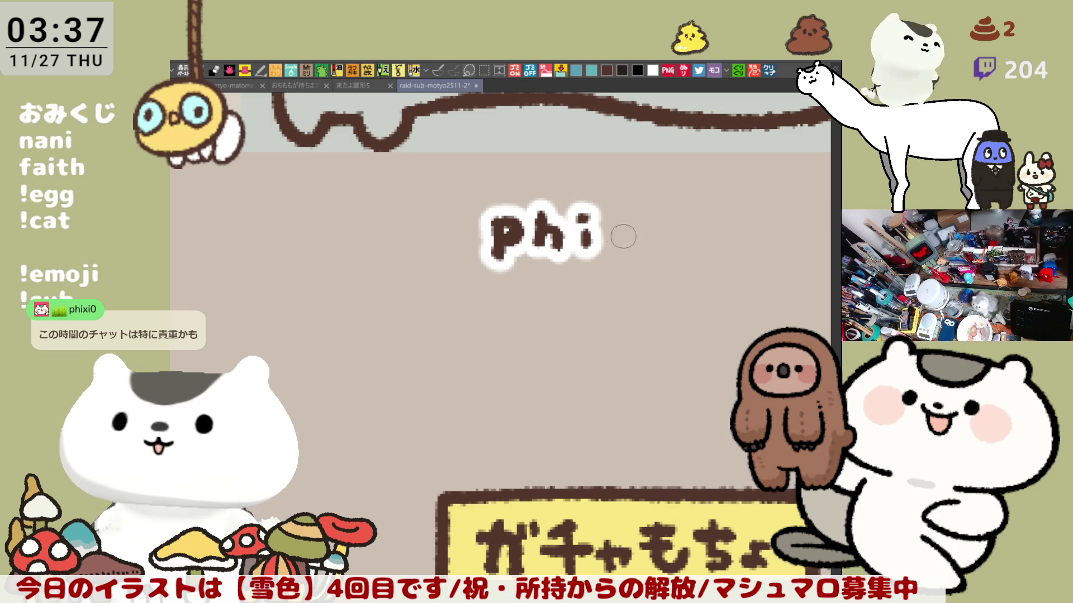
{"action": "mouse_move", "coordinate": [611, 222]}
{"action": "left_mouse_down"}
{"action": "mouse_move", "coordinate": [633, 245]}
{"action": "mouse_move", "coordinate": [612, 247]}
{"action": "mouse_move", "coordinate": [657, 254]}
{"action": "left_mouse_up"}
{"action": "left_click", "coordinate": [655, 216]}
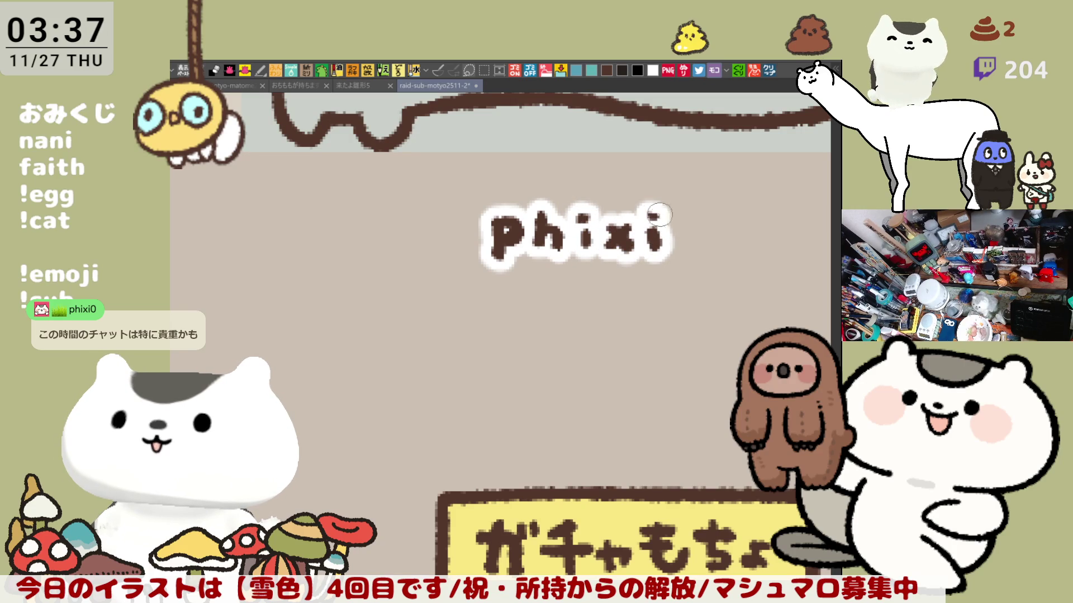
{"action": "mouse_move", "coordinate": [700, 216]}
{"action": "left_mouse_down"}
{"action": "mouse_move", "coordinate": [708, 219]}
{"action": "mouse_move", "coordinate": [693, 220]}
{"action": "mouse_move", "coordinate": [706, 221]}
{"action": "mouse_move", "coordinate": [693, 219]}
{"action": "mouse_move", "coordinate": [694, 245]}
{"action": "mouse_move", "coordinate": [699, 207]}
{"action": "mouse_move", "coordinate": [693, 220]}
{"action": "left_mouse_up"}
{"action": "key", "text": "ctrl+z"}
{"action": "key", "text": "ctrl+z"}
{"action": "key", "text": "ctrl+z"}
{"action": "key", "text": "ctrl+z"}
{"action": "key", "text": "ctrl+z"}
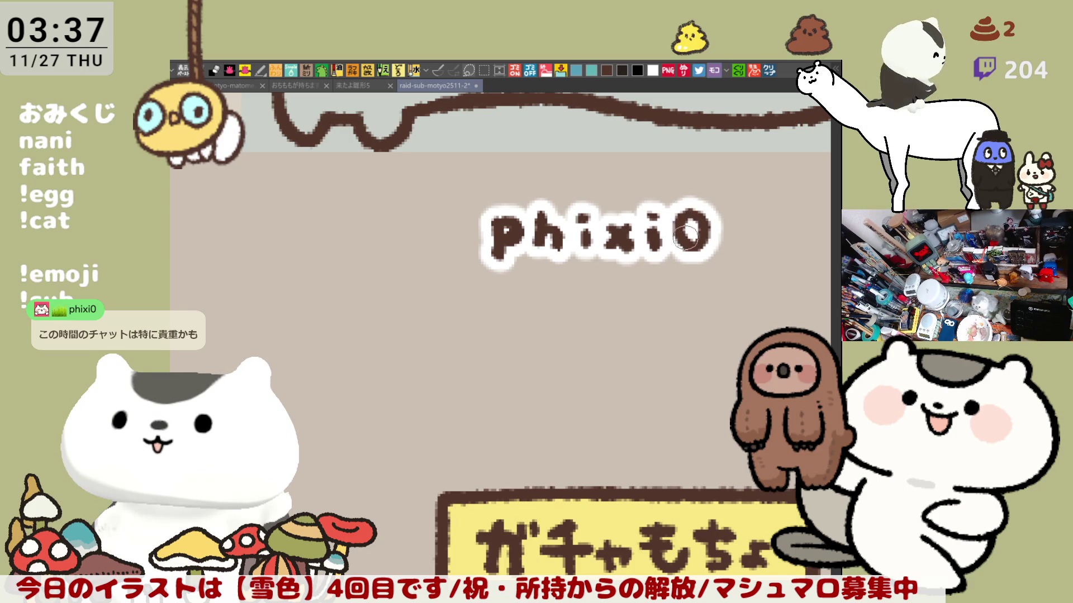
{"action": "mouse_move", "coordinate": [683, 346]}
{"action": "left_mouse_down"}
{"action": "mouse_move", "coordinate": [635, 378]}
{"action": "mouse_move", "coordinate": [601, 373]}
{"action": "left_mouse_up"}
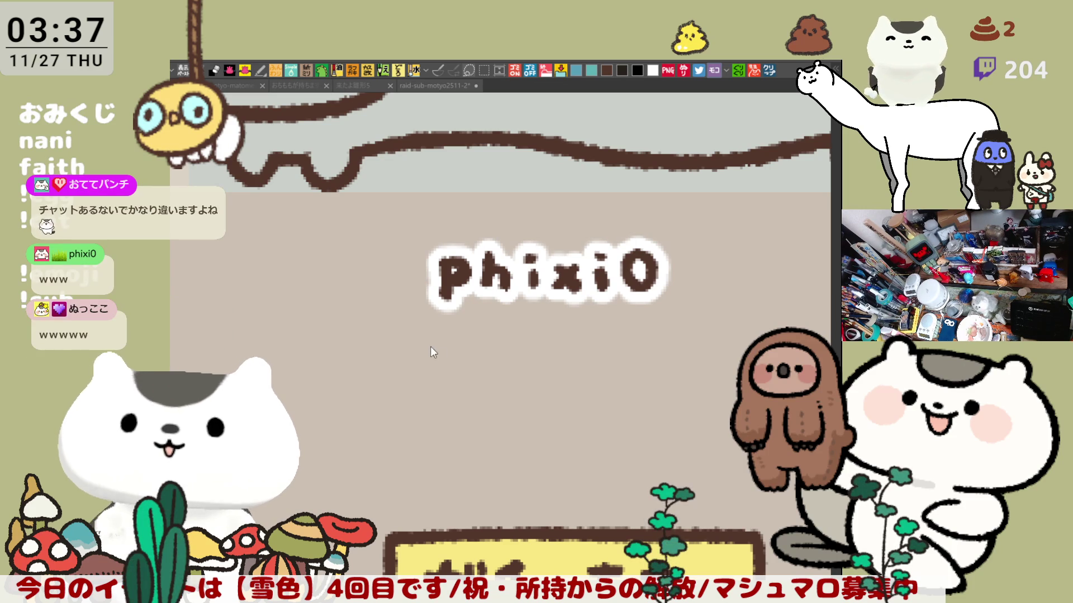
{"action": "left_click", "coordinate": [470, 324]}
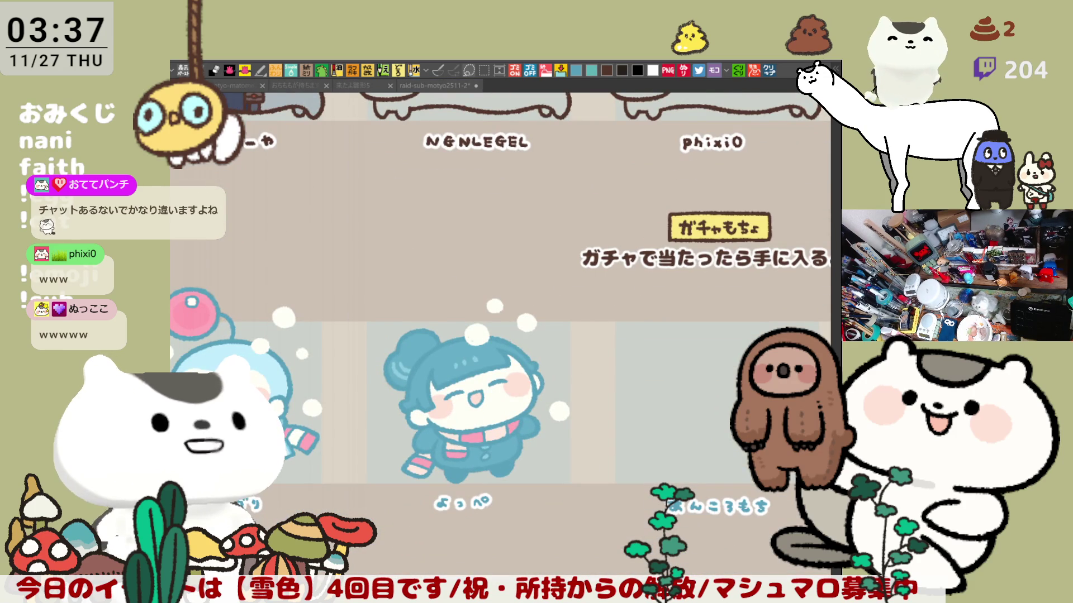
Zoom in and dab white snow strokes, a snowball and scattered dots around the blue-haired girl
{"action": "left_click", "coordinate": [434, 412]}
{"action": "scroll", "coordinate": [434, 408], "scroll_direction": "up", "scroll_amount": 2}
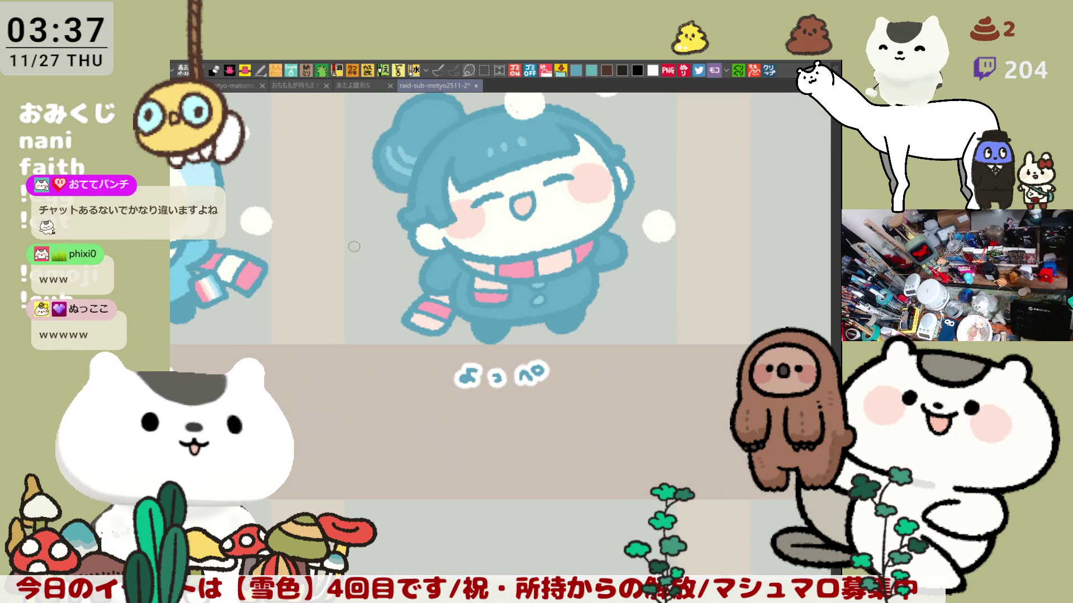
{"action": "left_click_drag", "start_coordinate": [410, 231], "coordinate": [427, 216]}
{"action": "mouse_move", "coordinate": [719, 405]}
{"action": "left_mouse_down"}
{"action": "mouse_move", "coordinate": [703, 389]}
{"action": "mouse_move", "coordinate": [808, 289]}
{"action": "left_mouse_up"}
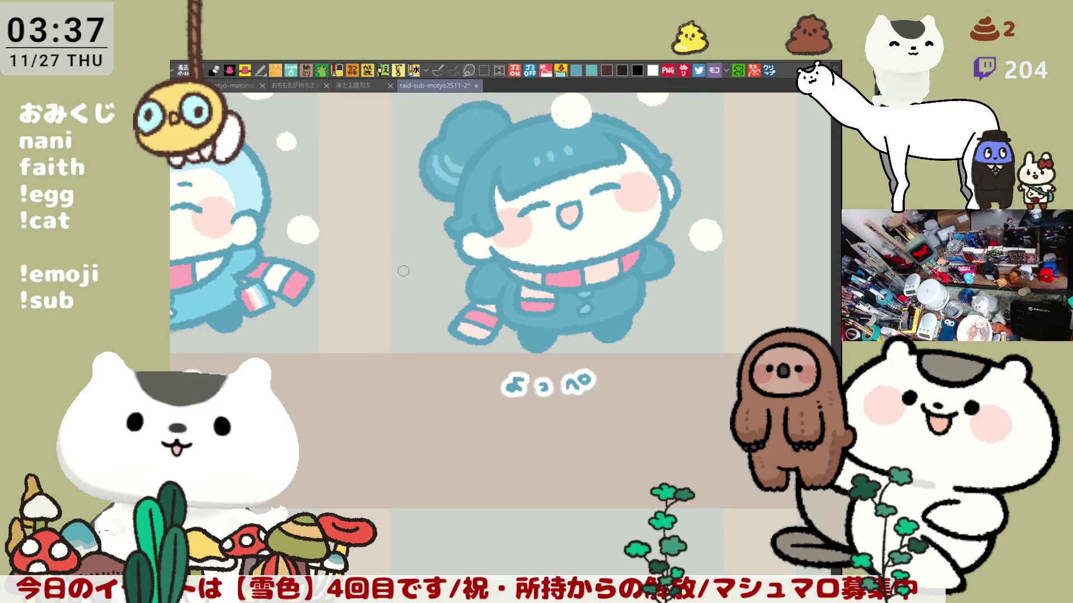
{"action": "mouse_move", "coordinate": [389, 295]}
{"action": "left_mouse_down"}
{"action": "mouse_move", "coordinate": [411, 276]}
{"action": "mouse_move", "coordinate": [393, 292]}
{"action": "mouse_move", "coordinate": [400, 283]}
{"action": "left_mouse_up"}
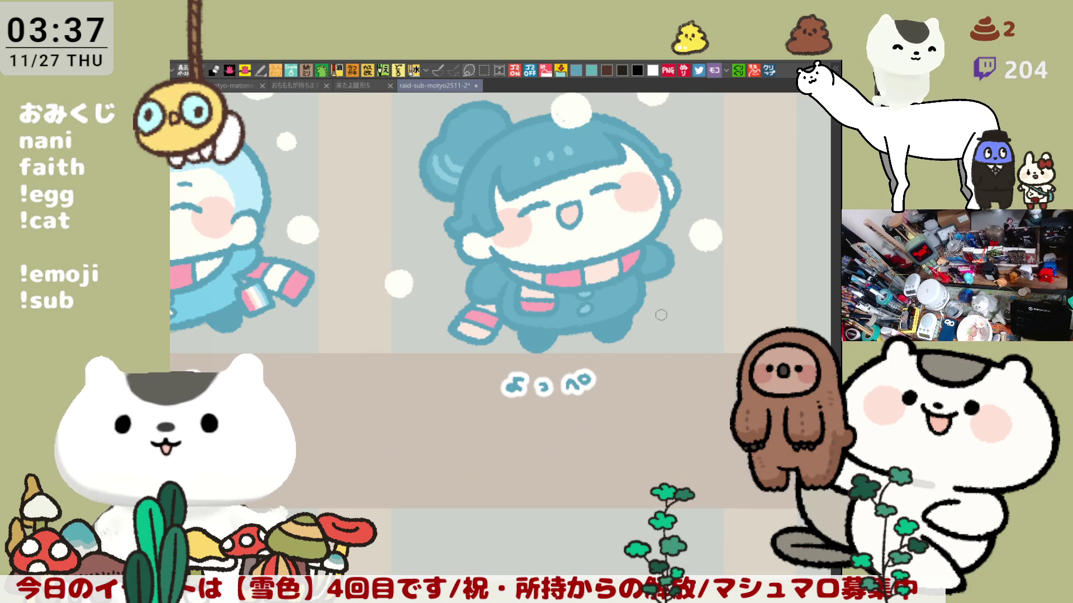
{"action": "left_click_drag", "start_coordinate": [695, 276], "coordinate": [694, 275]}
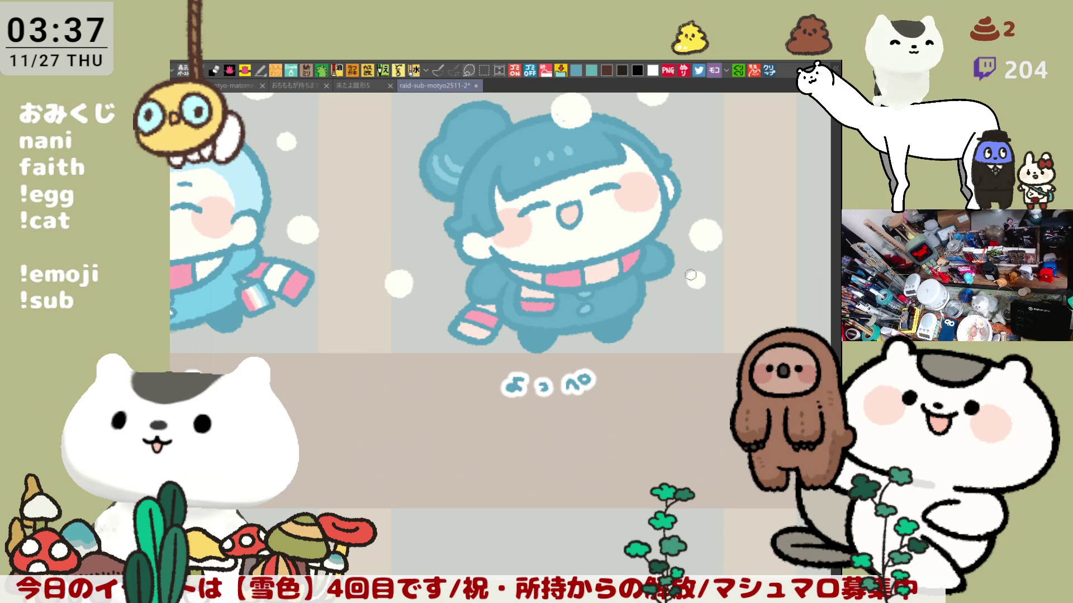
{"action": "left_click_drag", "start_coordinate": [454, 350], "coordinate": [524, 411]}
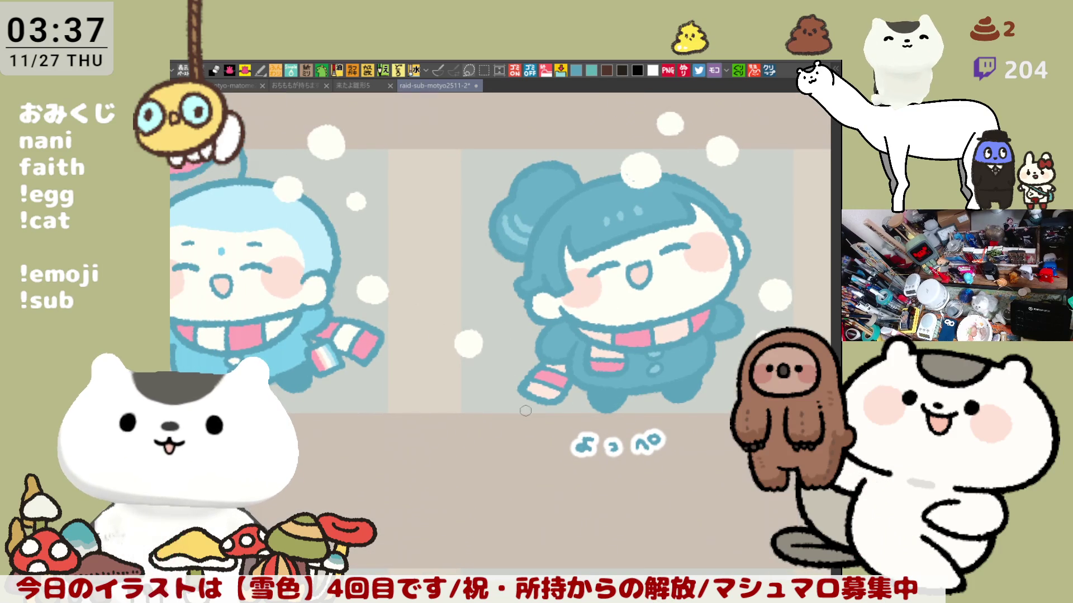
{"action": "mouse_move", "coordinate": [501, 383]}
{"action": "left_mouse_down"}
{"action": "mouse_move", "coordinate": [492, 376]}
{"action": "mouse_move", "coordinate": [500, 370]}
{"action": "left_mouse_up"}
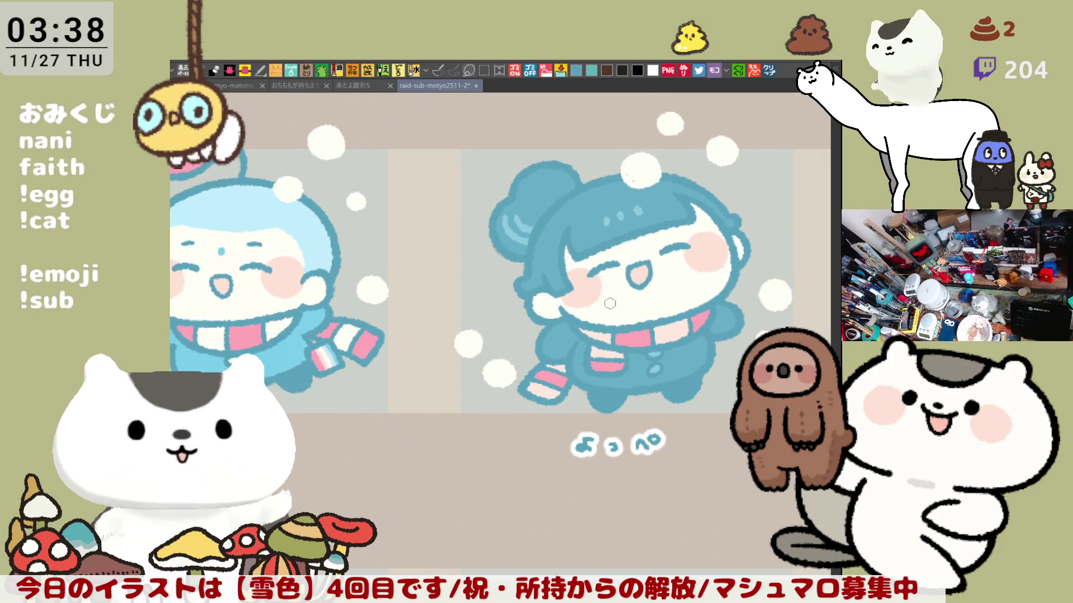
{"action": "left_click_drag", "start_coordinate": [574, 319], "coordinate": [526, 292]}
{"action": "left_click_drag", "start_coordinate": [451, 275], "coordinate": [461, 279]}
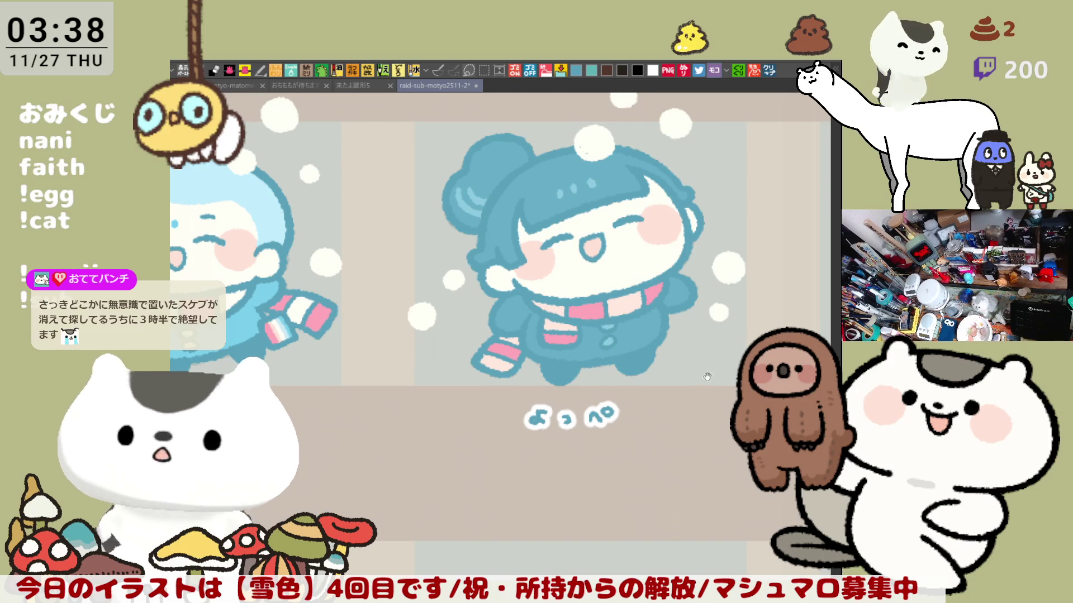
Centre the girl's cell, lasso a snowball, clear the selection, and save the illustration
{"action": "left_click_drag", "start_coordinate": [734, 384], "coordinate": [632, 371]}
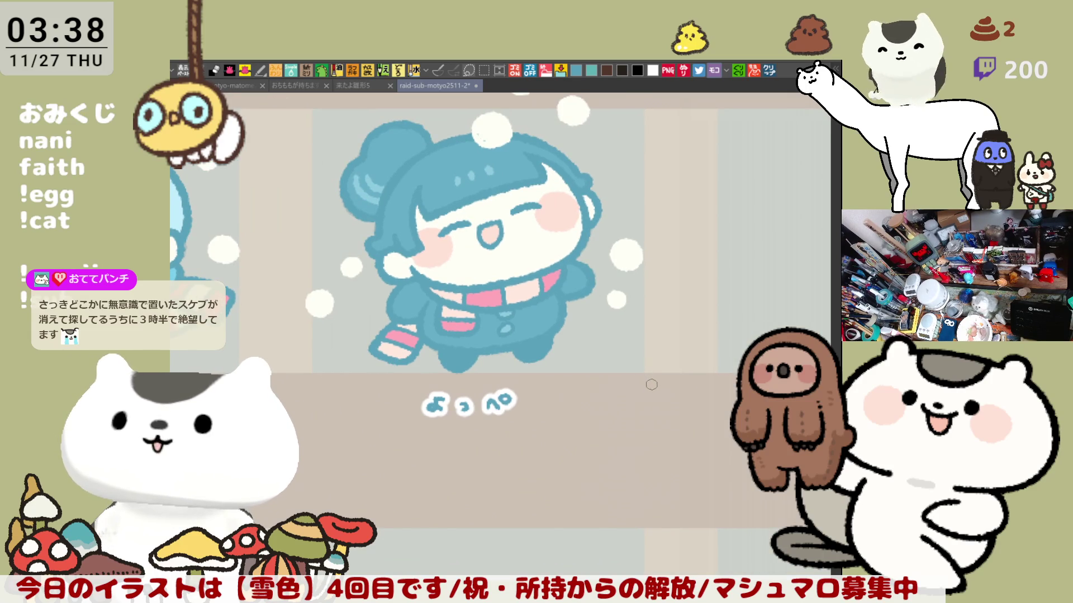
{"action": "left_click", "coordinate": [468, 70]}
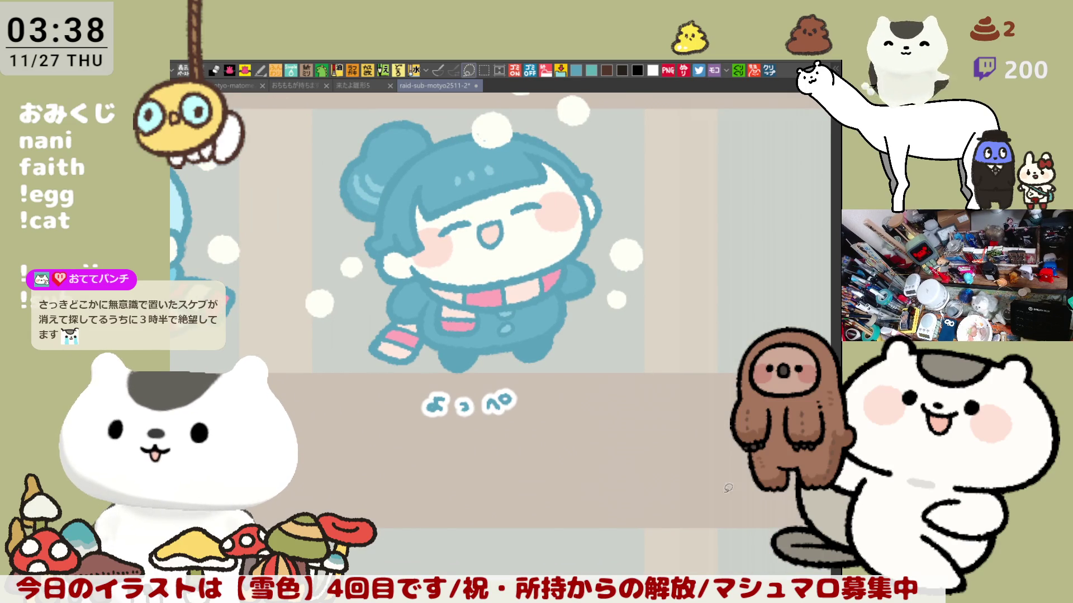
{"action": "mouse_move", "coordinate": [344, 289]}
{"action": "left_mouse_down"}
{"action": "mouse_move", "coordinate": [332, 252]}
{"action": "mouse_move", "coordinate": [353, 264]}
{"action": "mouse_move", "coordinate": [342, 286]}
{"action": "left_mouse_up"}
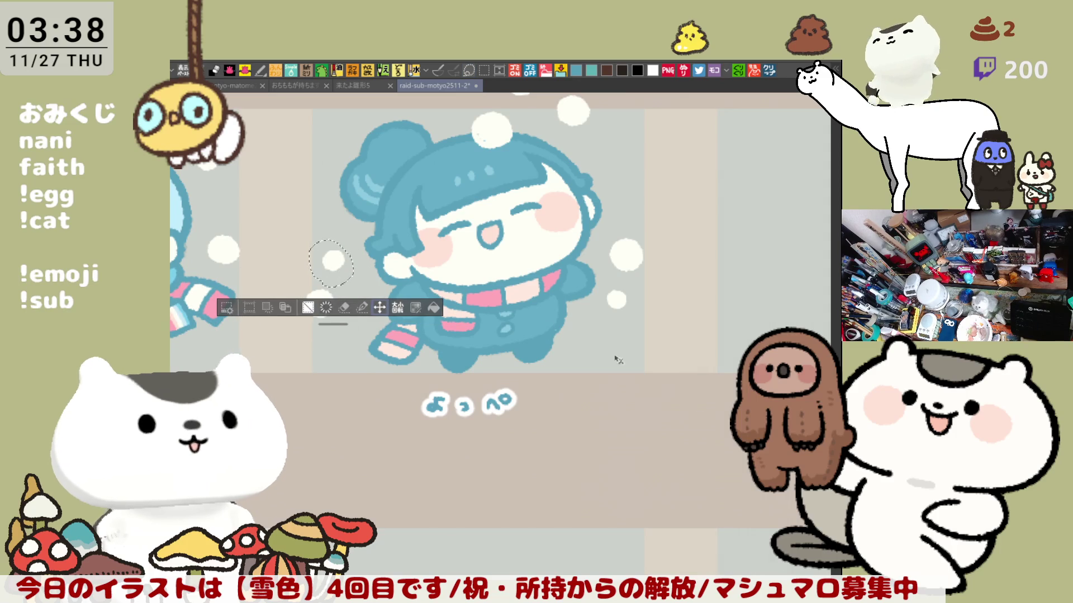
{"action": "key", "text": "ctrl+d"}
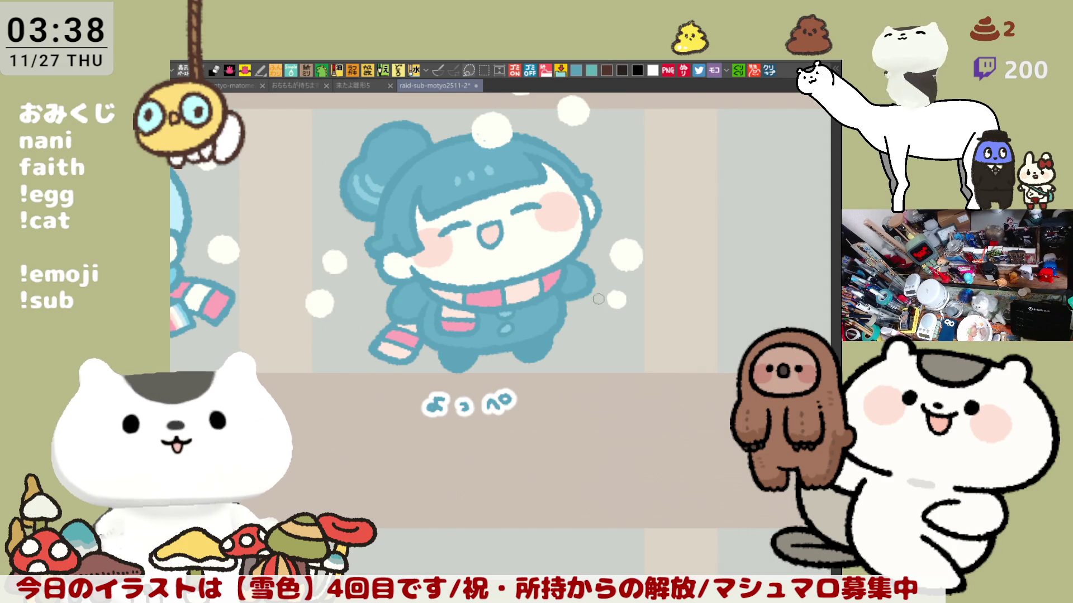
{"action": "key", "text": "ctrl+s"}
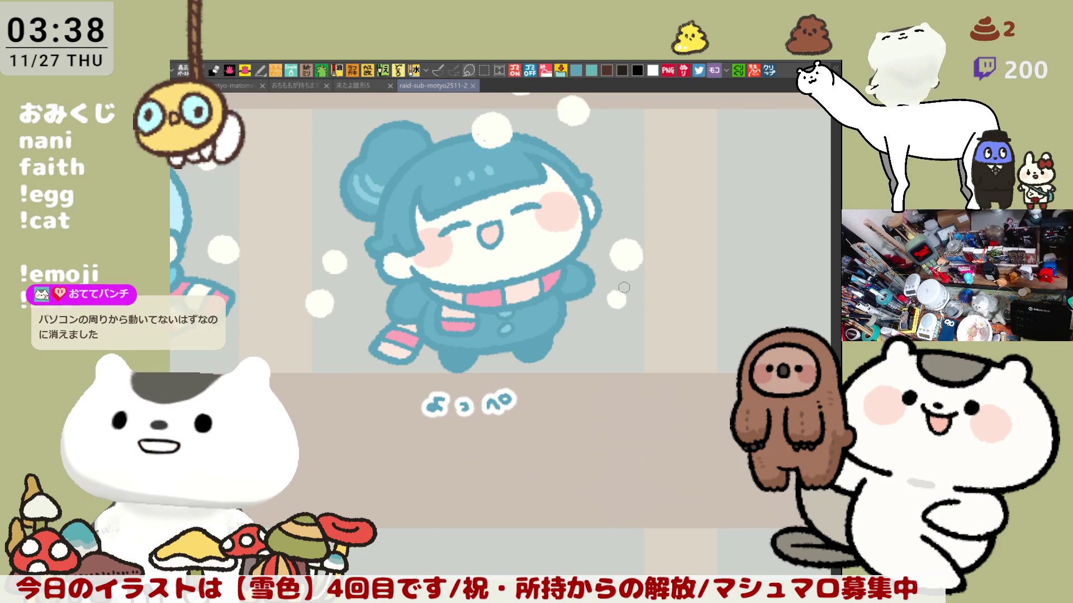
Pan across to the blank neighbouring cell labelled 'あんころもち'
{"action": "left_click_drag", "start_coordinate": [623, 285], "coordinate": [601, 240]}
{"action": "mouse_move", "coordinate": [560, 318]}
{"action": "left_mouse_down"}
{"action": "mouse_move", "coordinate": [560, 343]}
{"action": "mouse_move", "coordinate": [437, 385]}
{"action": "mouse_move", "coordinate": [382, 387]}
{"action": "left_mouse_up"}
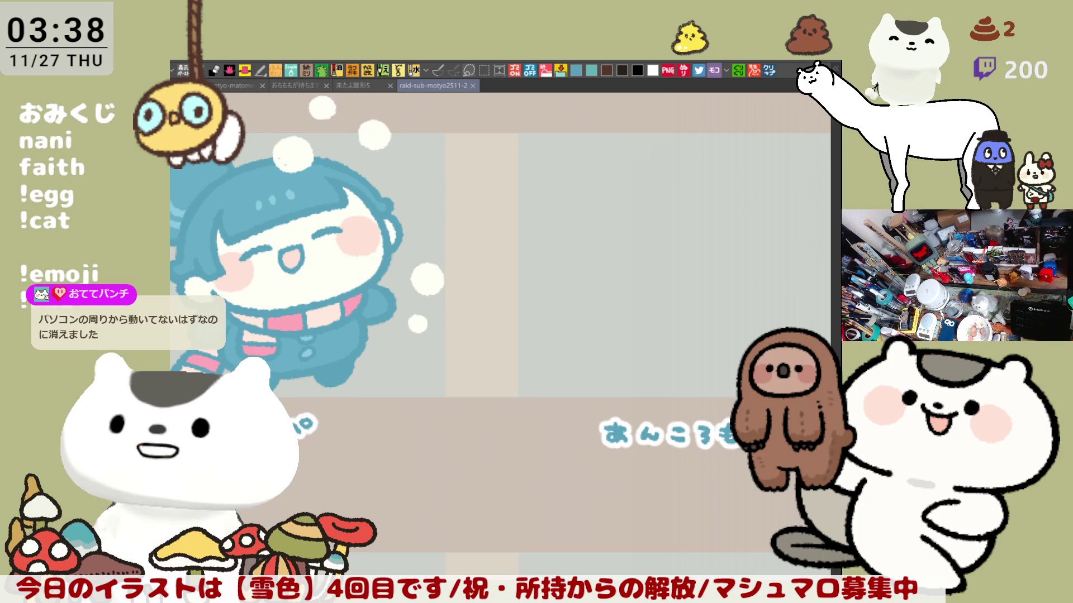
{"action": "left_click", "coordinate": [272, 246]}
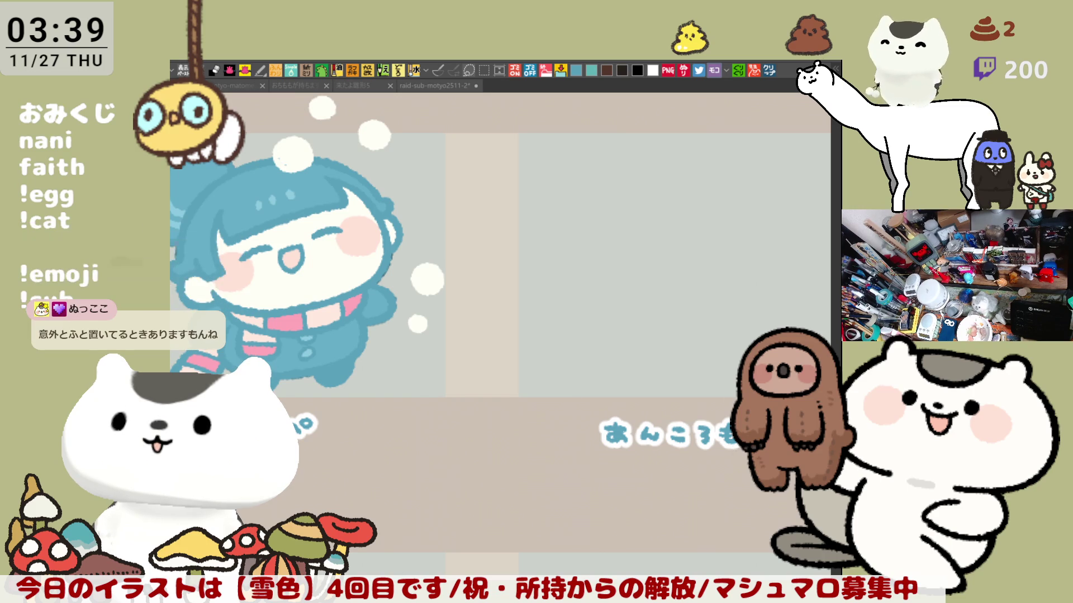
Save the layout with Ctrl+S and centre the blank 'あんころもち' cell under the heading
{"action": "mouse_move", "coordinate": [718, 362]}
{"action": "left_mouse_down"}
{"action": "mouse_move", "coordinate": [606, 334]}
{"action": "mouse_move", "coordinate": [586, 395]}
{"action": "left_mouse_up"}
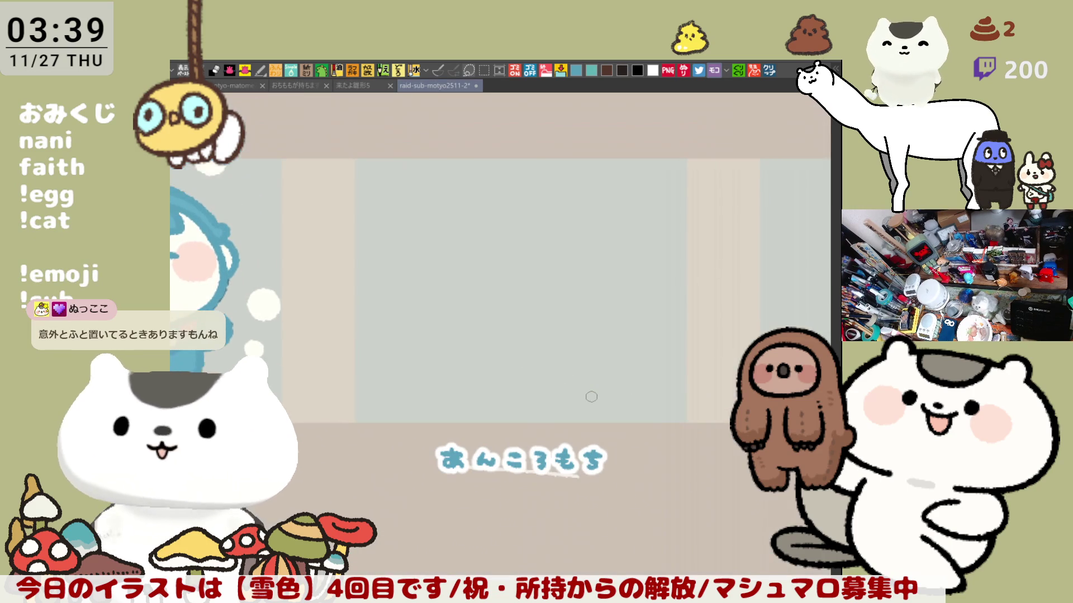
{"action": "scroll", "coordinate": [595, 396], "scroll_direction": "up", "scroll_amount": 1}
{"action": "key", "text": "ctrl+s"}
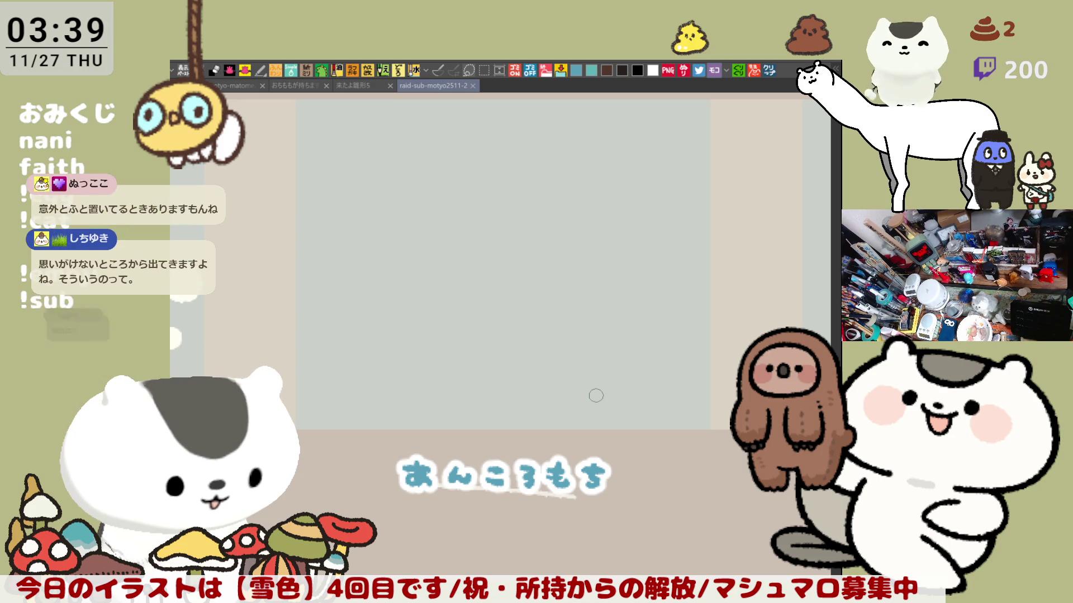
{"action": "scroll", "coordinate": [595, 395], "scroll_direction": "down", "scroll_amount": 1}
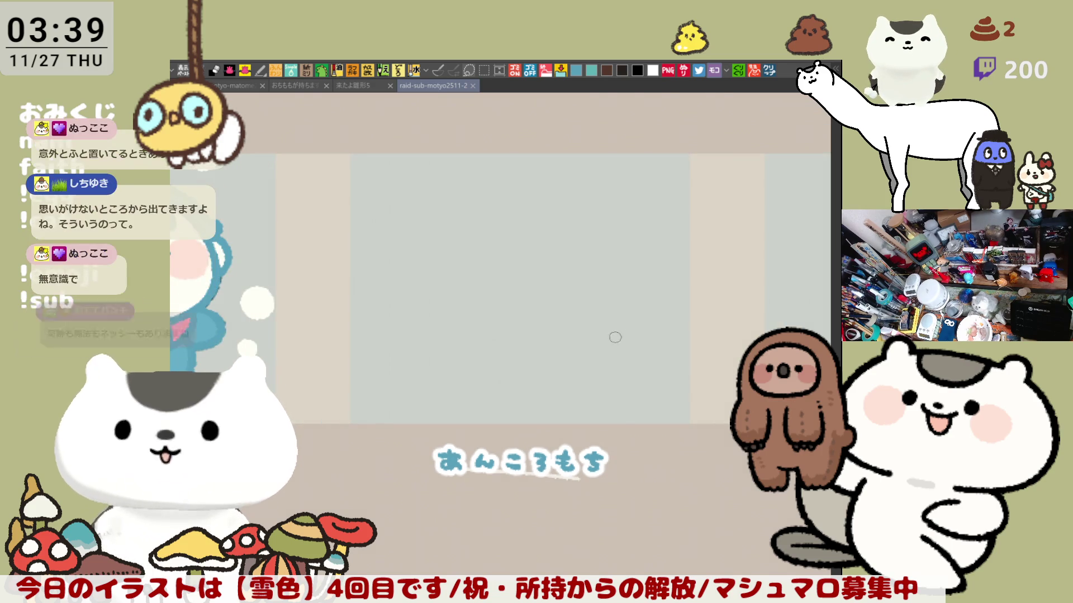
{"action": "left_click_drag", "start_coordinate": [606, 338], "coordinate": [575, 389]}
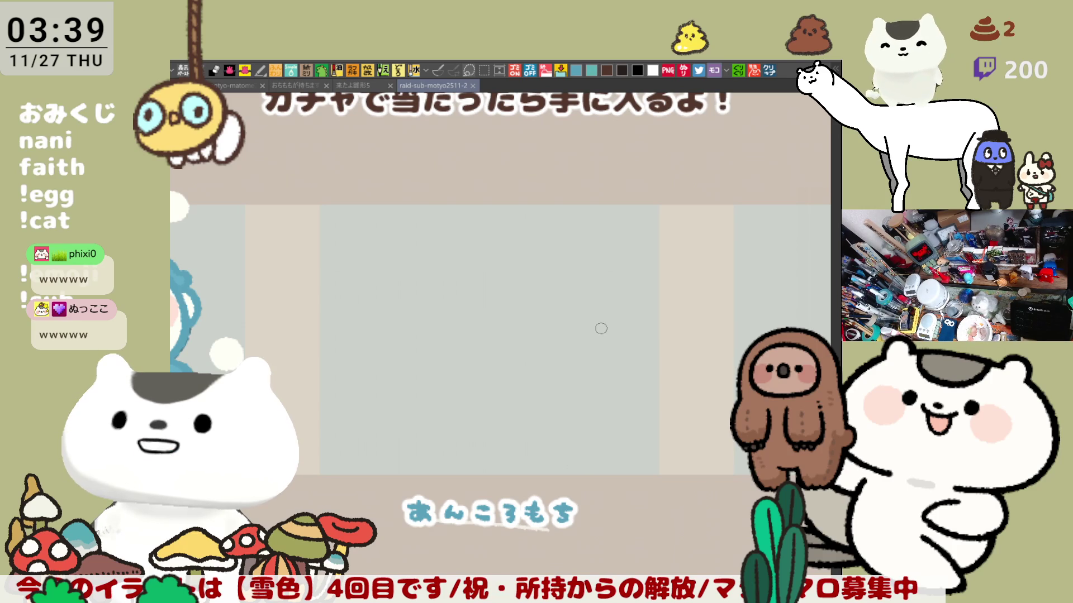
{"action": "mouse_move", "coordinate": [618, 328]}
{"action": "left_mouse_down"}
{"action": "mouse_move", "coordinate": [597, 339]}
{"action": "mouse_move", "coordinate": [589, 330]}
{"action": "left_mouse_up"}
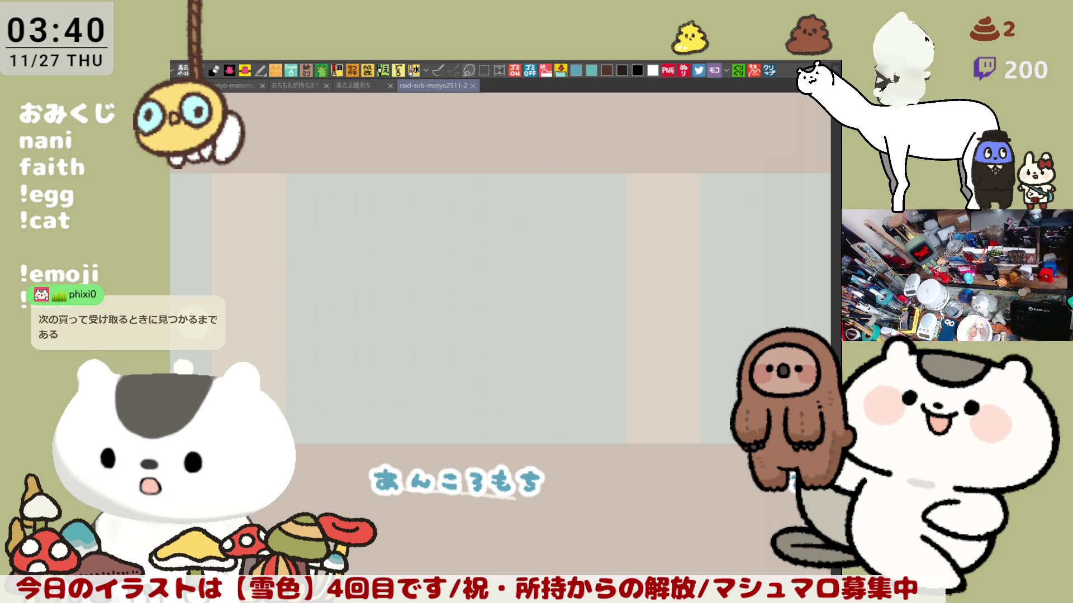
{"action": "mouse_move", "coordinate": [572, 388]}
{"action": "left_mouse_down"}
{"action": "mouse_move", "coordinate": [621, 393]}
{"action": "mouse_move", "coordinate": [629, 378]}
{"action": "left_mouse_up"}
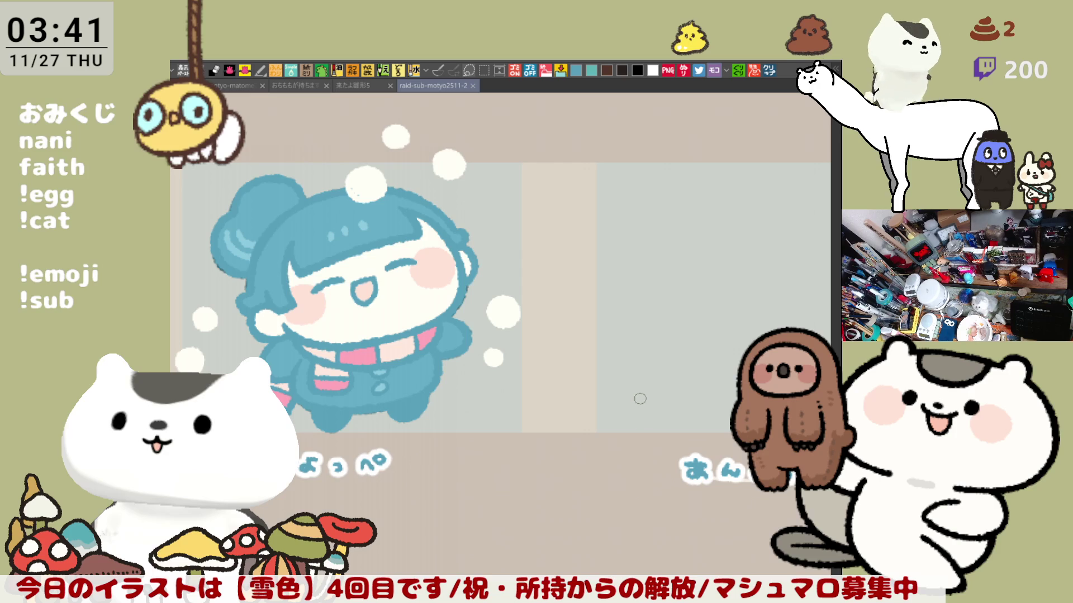
Zoom in on the empty cell and draw the round face outline, retrying the curve repeatedly
{"action": "left_click_drag", "start_coordinate": [641, 398], "coordinate": [632, 390]}
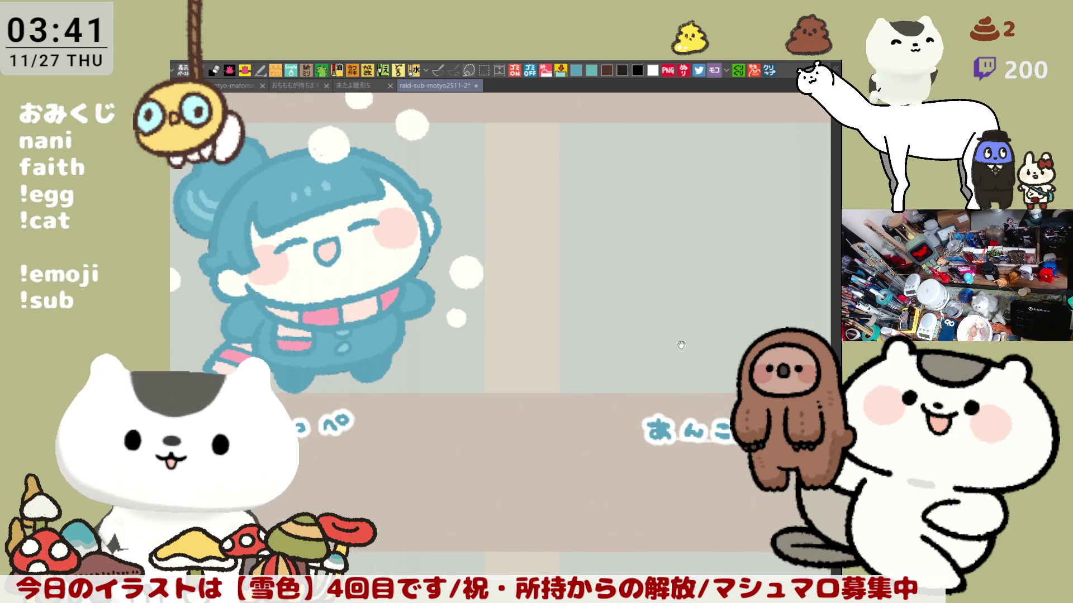
{"action": "left_click_drag", "start_coordinate": [676, 343], "coordinate": [603, 326]}
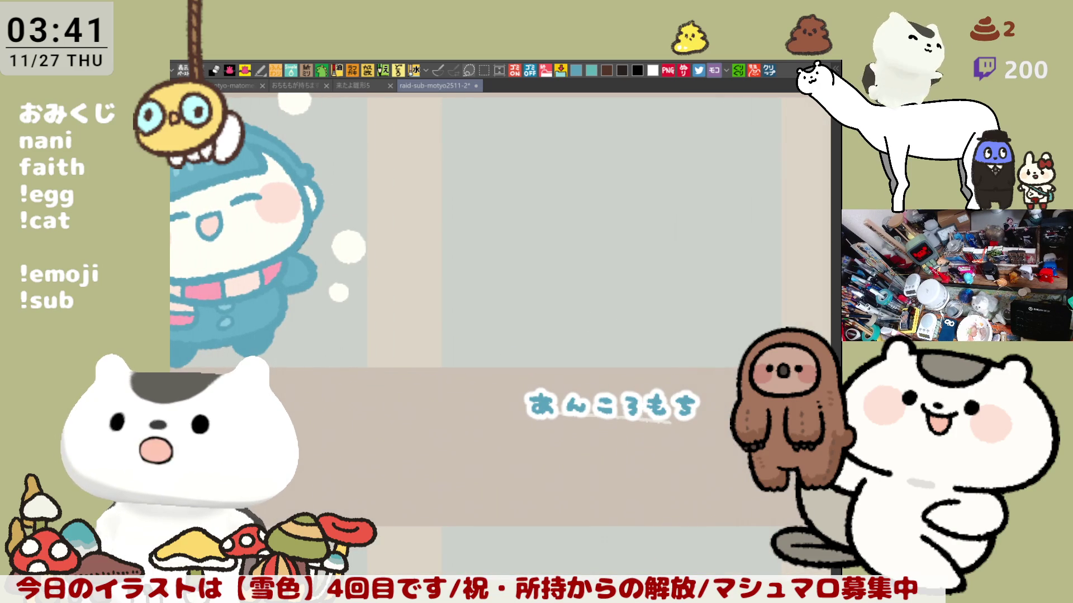
{"action": "scroll", "coordinate": [615, 321], "scroll_direction": "up", "scroll_amount": 3}
{"action": "mouse_move", "coordinate": [513, 234]}
{"action": "left_mouse_down"}
{"action": "mouse_move", "coordinate": [487, 253]}
{"action": "mouse_move", "coordinate": [528, 344]}
{"action": "left_mouse_up"}
{"action": "key", "text": "ctrl+z"}
{"action": "left_click_drag", "start_coordinate": [513, 230], "coordinate": [540, 351]}
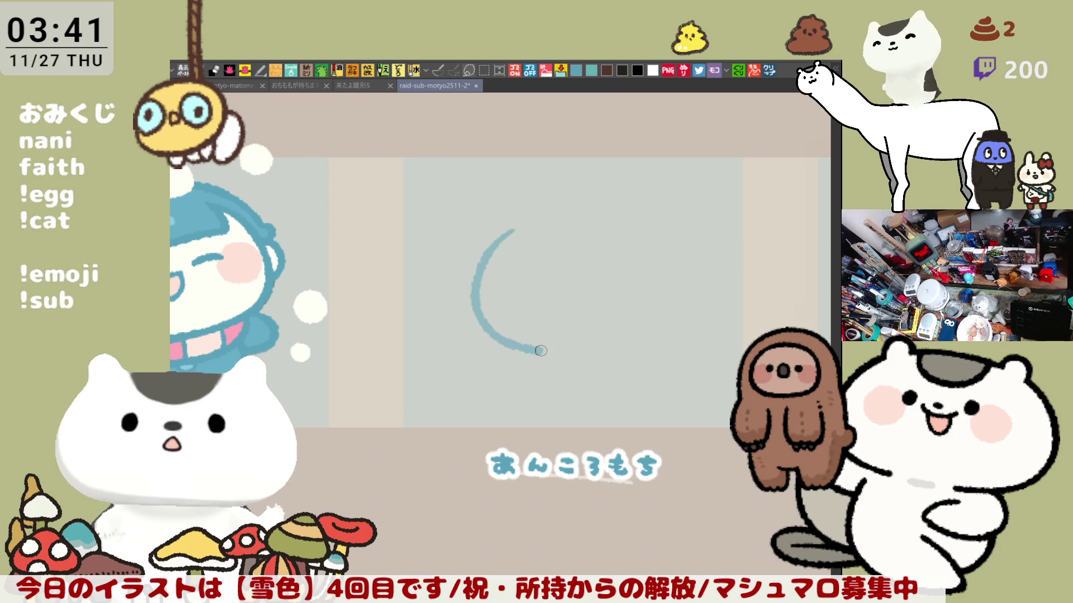
{"action": "key", "text": "ctrl+z"}
{"action": "mouse_move", "coordinate": [528, 219]}
{"action": "left_mouse_down"}
{"action": "mouse_move", "coordinate": [481, 292]}
{"action": "mouse_move", "coordinate": [569, 338]}
{"action": "left_mouse_up"}
{"action": "key", "text": "ctrl+z"}
{"action": "left_click_drag", "start_coordinate": [524, 228], "coordinate": [567, 338]}
{"action": "key", "text": "ctrl+z"}
{"action": "mouse_move", "coordinate": [527, 218]}
{"action": "left_mouse_down"}
{"action": "mouse_move", "coordinate": [486, 289]}
{"action": "mouse_move", "coordinate": [575, 326]}
{"action": "left_mouse_up"}
{"action": "key", "text": "ctrl+z"}
{"action": "mouse_move", "coordinate": [531, 215]}
{"action": "left_mouse_down"}
{"action": "mouse_move", "coordinate": [498, 276]}
{"action": "mouse_move", "coordinate": [585, 325]}
{"action": "left_mouse_up"}
{"action": "key", "text": "ctrl+z"}
{"action": "left_click_drag", "start_coordinate": [525, 225], "coordinate": [591, 329]}
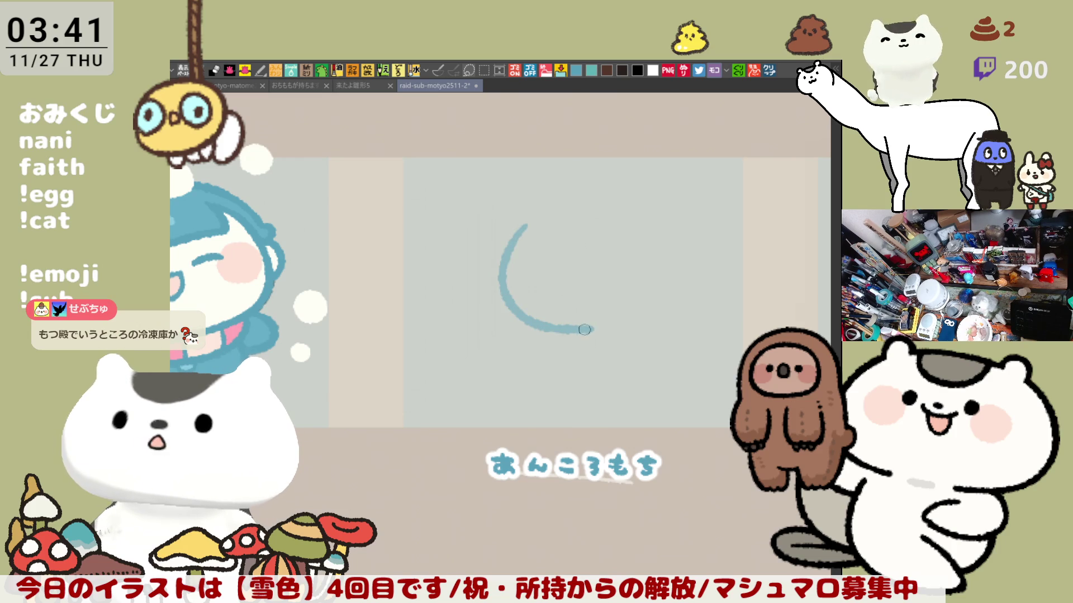
{"action": "key", "text": "ctrl+z"}
{"action": "mouse_move", "coordinate": [531, 225]}
{"action": "left_mouse_down"}
{"action": "mouse_move", "coordinate": [507, 249]}
{"action": "mouse_move", "coordinate": [603, 330]}
{"action": "mouse_move", "coordinate": [658, 320]}
{"action": "left_mouse_up"}
{"action": "key", "text": "ctrl+z"}
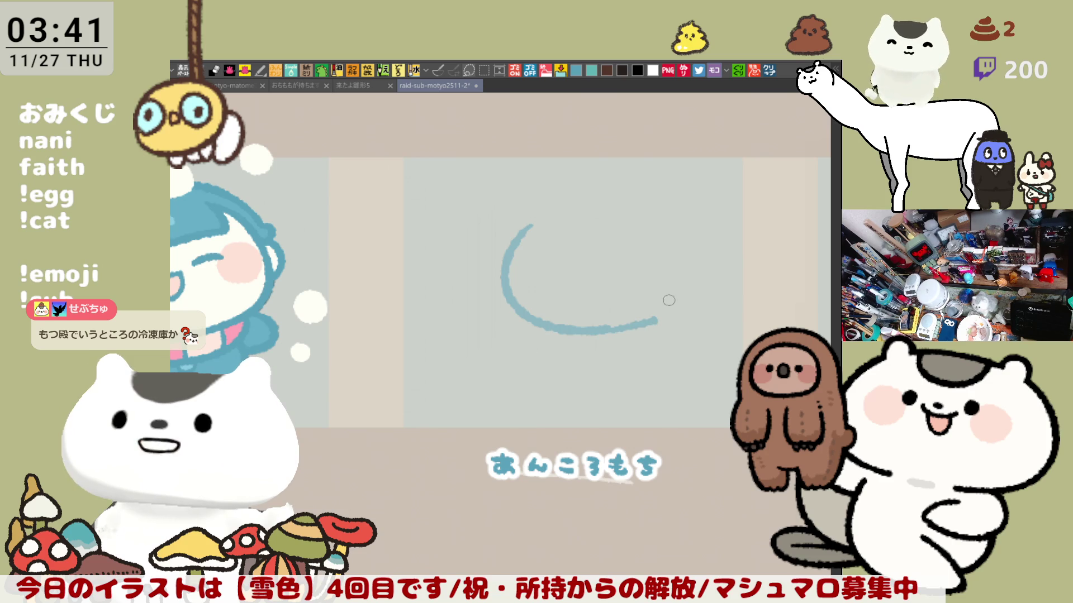
Extend the chin line to the right and try eye and ear strokes atop the head
{"action": "left_click_drag", "start_coordinate": [657, 315], "coordinate": [672, 308]}
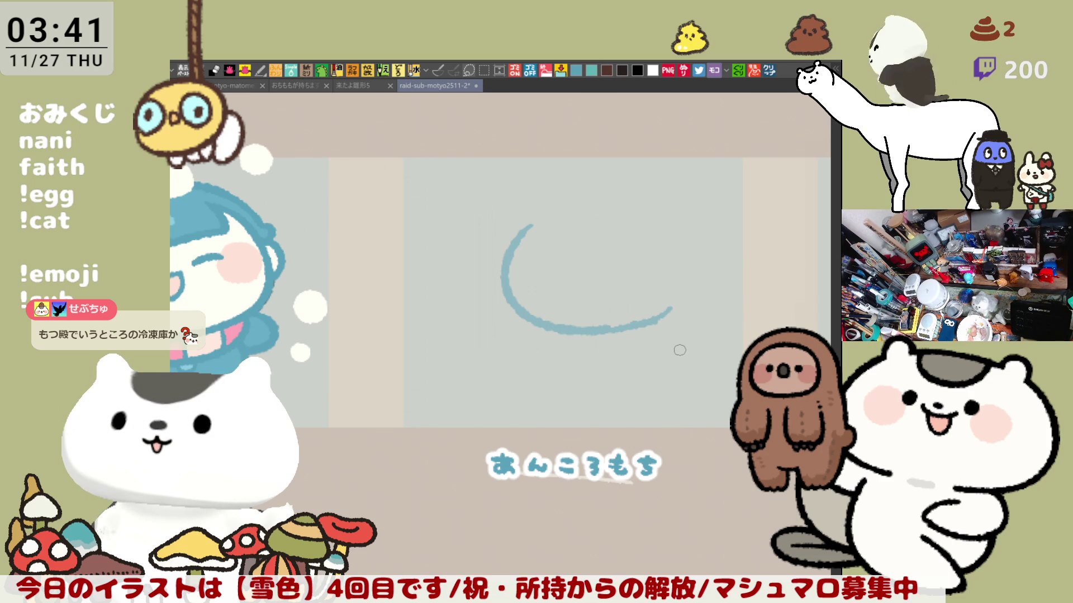
{"action": "mouse_move", "coordinate": [546, 272]}
{"action": "left_mouse_down"}
{"action": "mouse_move", "coordinate": [643, 271]}
{"action": "mouse_move", "coordinate": [585, 279]}
{"action": "left_mouse_up"}
{"action": "key", "text": "ctrl+z"}
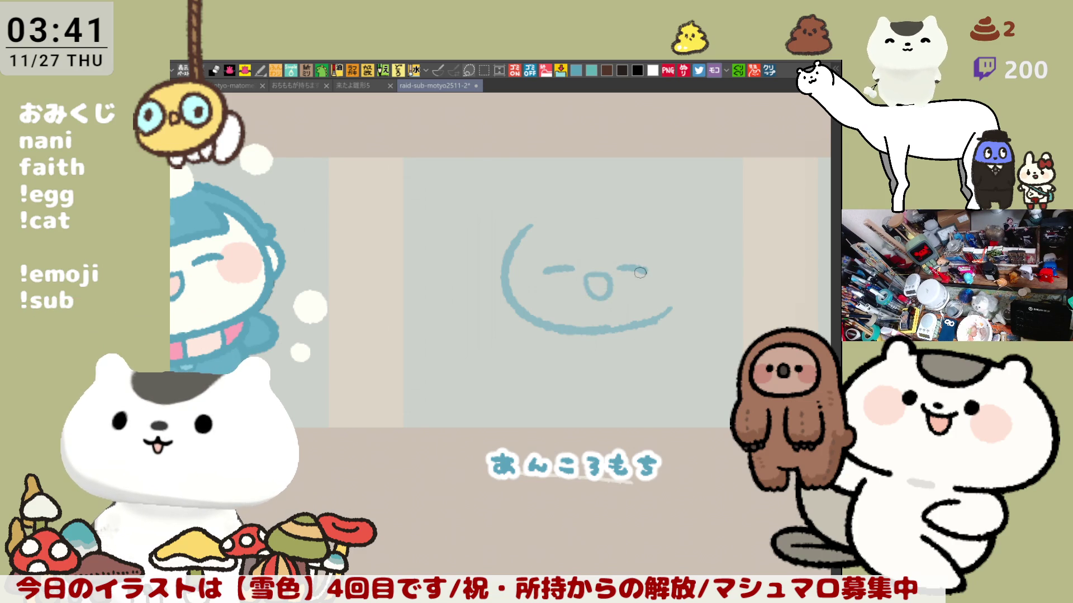
{"action": "mouse_move", "coordinate": [587, 207]}
{"action": "left_mouse_down"}
{"action": "mouse_move", "coordinate": [573, 240]}
{"action": "mouse_move", "coordinate": [596, 249]}
{"action": "mouse_move", "coordinate": [573, 219]}
{"action": "mouse_move", "coordinate": [596, 249]}
{"action": "left_mouse_up"}
{"action": "key", "text": "ctrl+z"}
{"action": "mouse_move", "coordinate": [630, 213]}
{"action": "left_mouse_down"}
{"action": "mouse_move", "coordinate": [629, 241]}
{"action": "mouse_move", "coordinate": [608, 251]}
{"action": "left_mouse_up"}
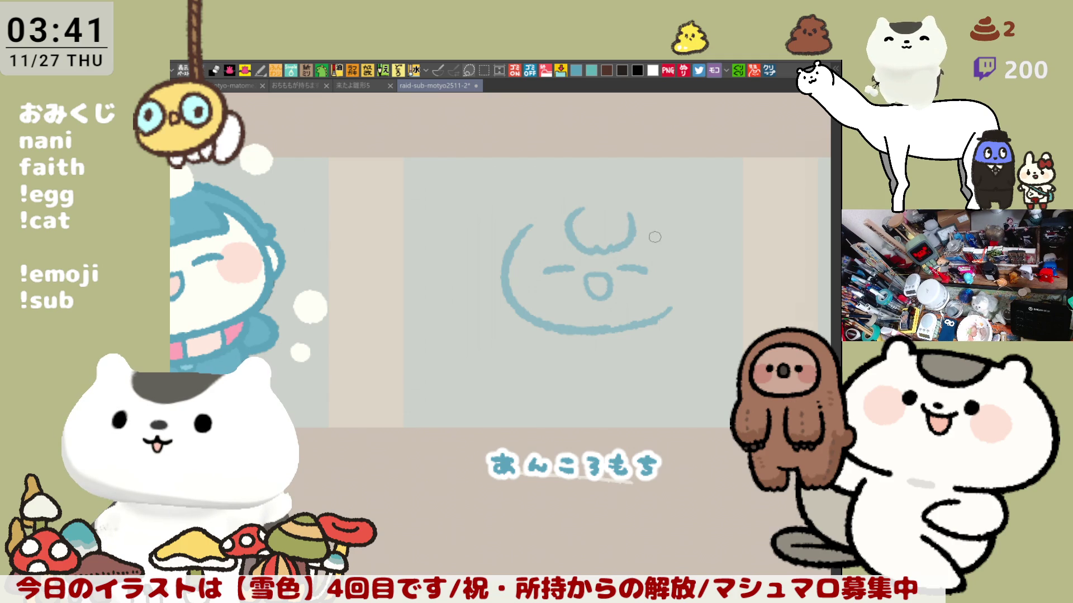
{"action": "left_click_drag", "start_coordinate": [631, 214], "coordinate": [649, 254]}
{"action": "key", "text": "ctrl+z"}
{"action": "key", "text": "ctrl+z"}
{"action": "mouse_move", "coordinate": [631, 214]}
{"action": "left_mouse_down"}
{"action": "mouse_move", "coordinate": [655, 258]}
{"action": "mouse_move", "coordinate": [665, 258]}
{"action": "mouse_move", "coordinate": [647, 246]}
{"action": "mouse_move", "coordinate": [659, 256]}
{"action": "mouse_move", "coordinate": [672, 229]}
{"action": "mouse_move", "coordinate": [669, 249]}
{"action": "left_mouse_up"}
{"action": "key", "text": "ctrl+z"}
Draw the ears' outer edges, giving the right ear a pointed tip joined to the cheek
{"action": "mouse_move", "coordinate": [584, 210]}
{"action": "left_mouse_down"}
{"action": "mouse_move", "coordinate": [547, 225]}
{"action": "mouse_move", "coordinate": [539, 253]}
{"action": "mouse_move", "coordinate": [517, 240]}
{"action": "mouse_move", "coordinate": [514, 249]}
{"action": "mouse_move", "coordinate": [553, 218]}
{"action": "mouse_move", "coordinate": [538, 251]}
{"action": "left_mouse_up"}
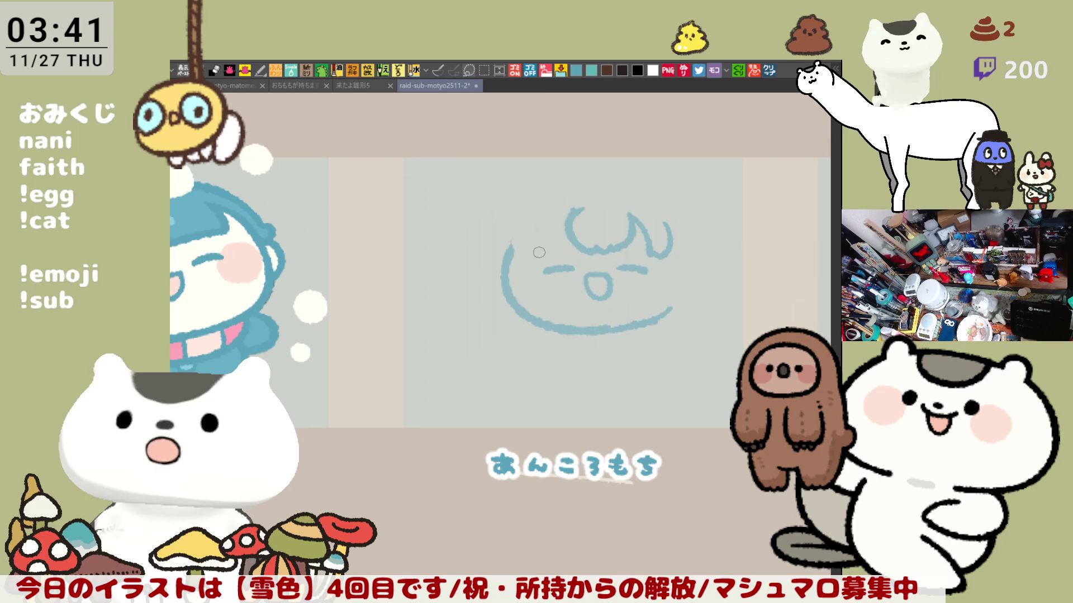
{"action": "left_click_drag", "start_coordinate": [581, 207], "coordinate": [545, 251]}
{"action": "mouse_move", "coordinate": [644, 211]}
{"action": "left_mouse_down"}
{"action": "mouse_move", "coordinate": [641, 252]}
{"action": "mouse_move", "coordinate": [654, 262]}
{"action": "mouse_move", "coordinate": [670, 226]}
{"action": "mouse_move", "coordinate": [668, 263]}
{"action": "left_mouse_up"}
{"action": "left_click_drag", "start_coordinate": [625, 210], "coordinate": [654, 258]}
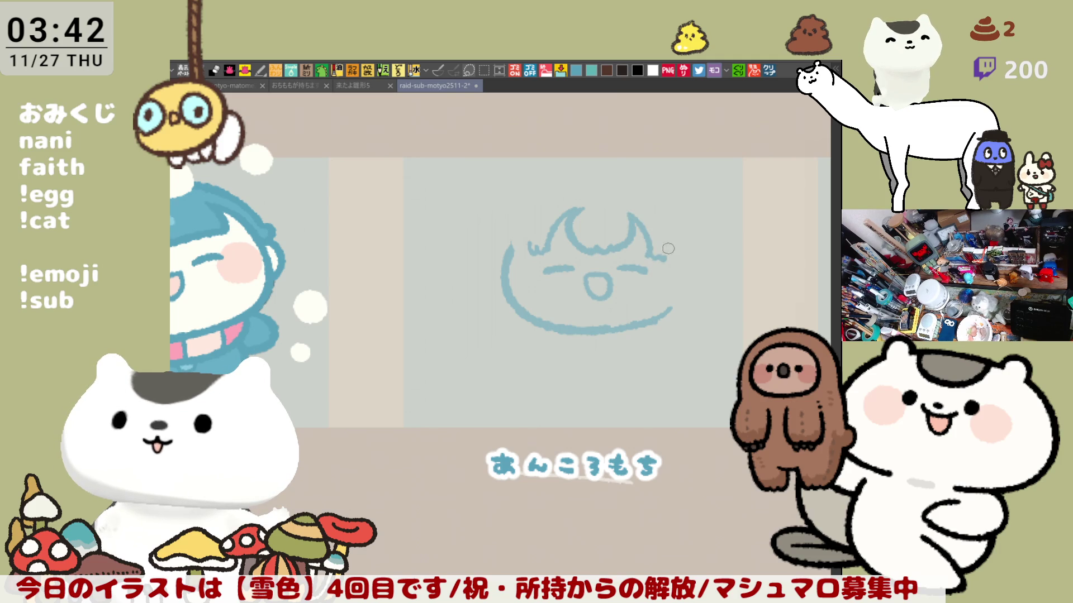
{"action": "left_click_drag", "start_coordinate": [668, 223], "coordinate": [660, 262]}
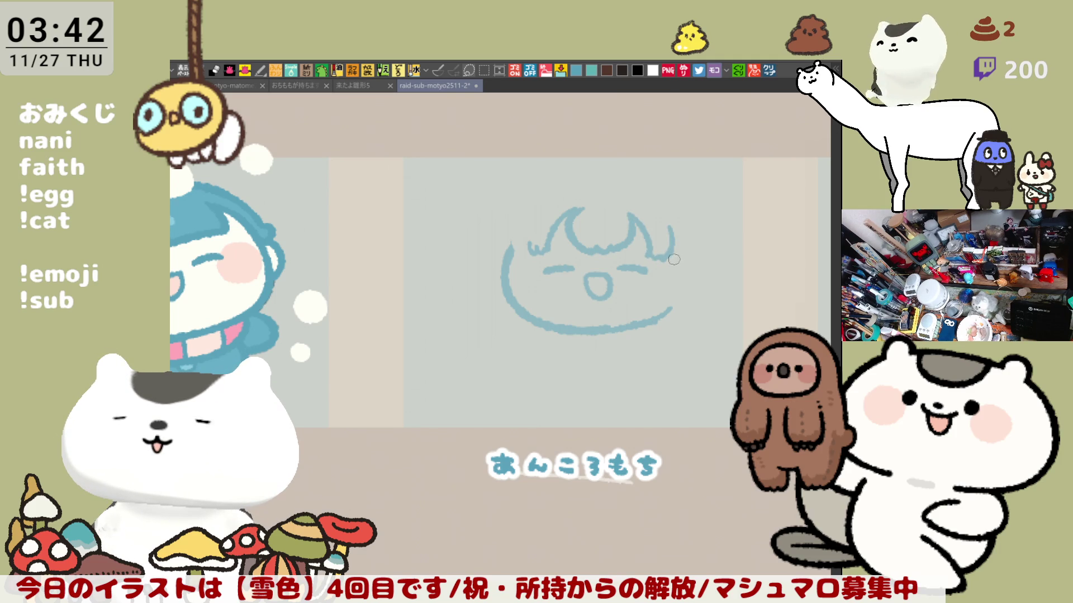
{"action": "left_click_drag", "start_coordinate": [671, 251], "coordinate": [667, 323]}
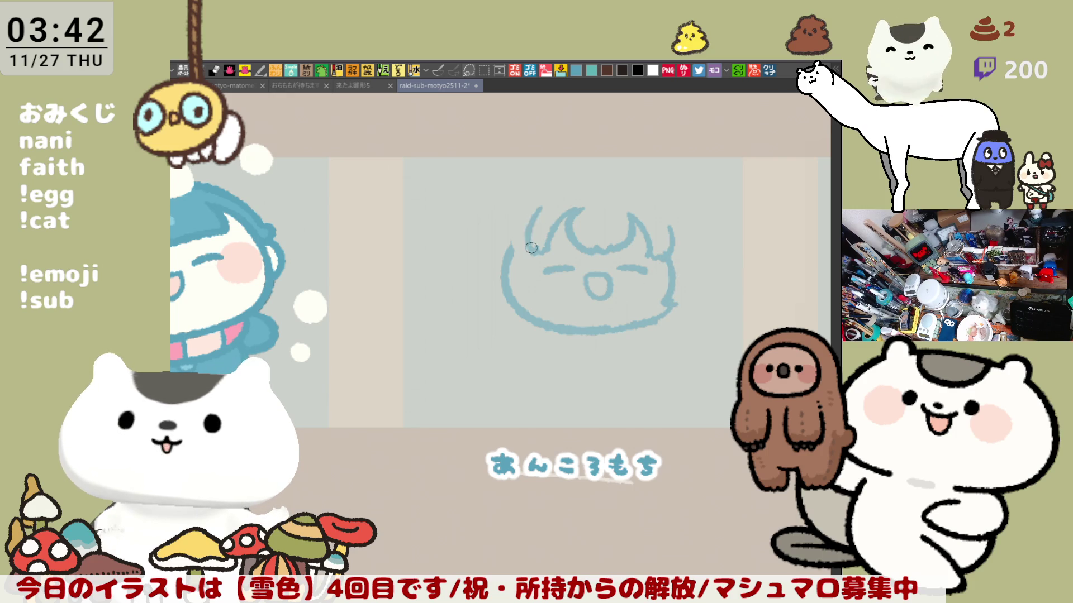
{"action": "left_click_drag", "start_coordinate": [540, 215], "coordinate": [525, 254]}
{"action": "key", "text": "ctrl+z"}
{"action": "left_click_drag", "start_coordinate": [537, 215], "coordinate": [526, 252]}
{"action": "key", "text": "ctrl+z"}
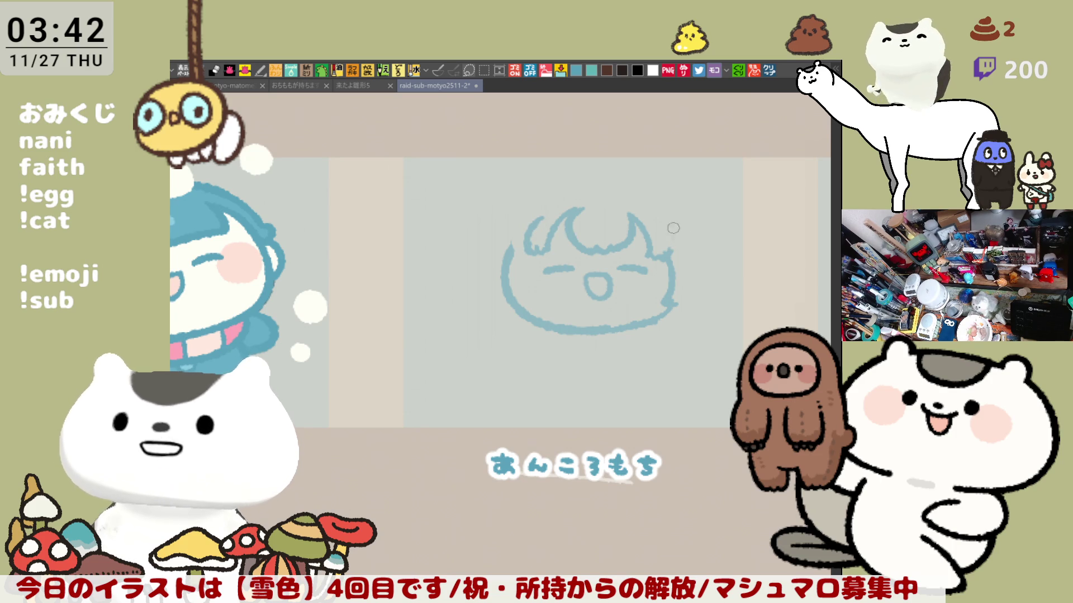
{"action": "left_click_drag", "start_coordinate": [667, 223], "coordinate": [672, 255]}
{"action": "key", "text": "ctrl+z"}
{"action": "key", "text": "ctrl+z"}
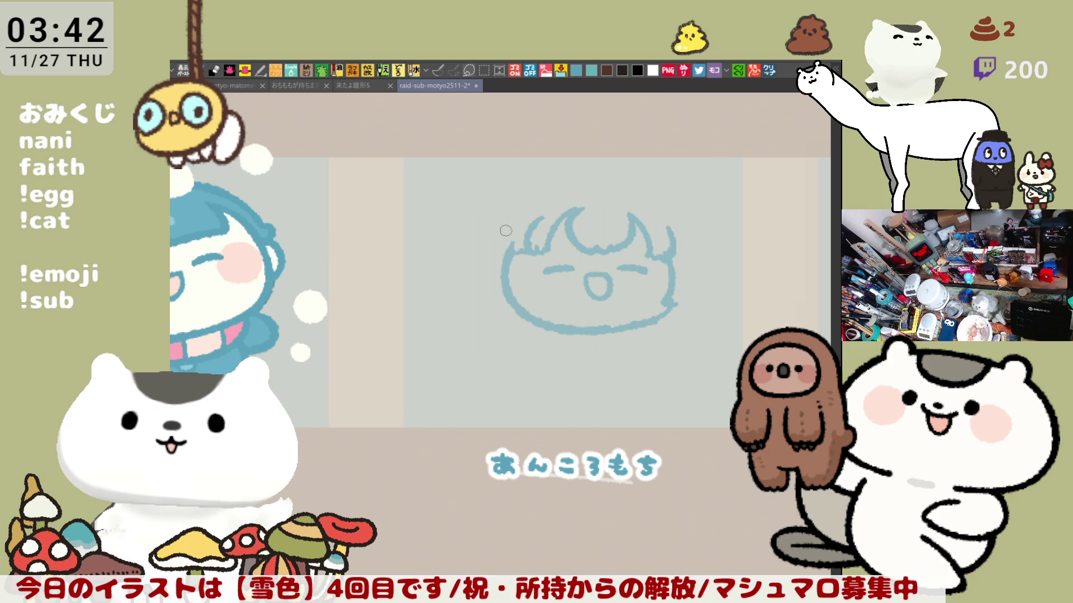
Try motion curves and bracket strokes beside the head, keeping one curved line on the left
{"action": "left_click_drag", "start_coordinate": [495, 232], "coordinate": [507, 323]}
{"action": "key", "text": "ctrl+z"}
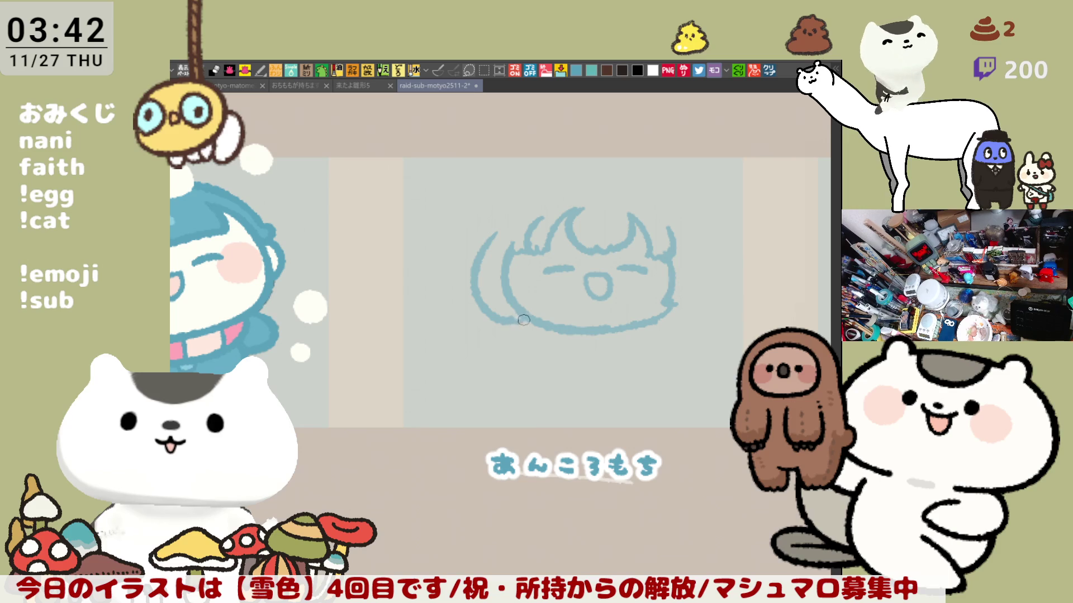
{"action": "mouse_move", "coordinate": [706, 226]}
{"action": "left_mouse_down"}
{"action": "mouse_move", "coordinate": [716, 253]}
{"action": "mouse_move", "coordinate": [690, 310]}
{"action": "left_mouse_up"}
{"action": "key", "text": "ctrl+z"}
{"action": "key", "text": "ctrl+z"}
{"action": "key", "text": "ctrl+z"}
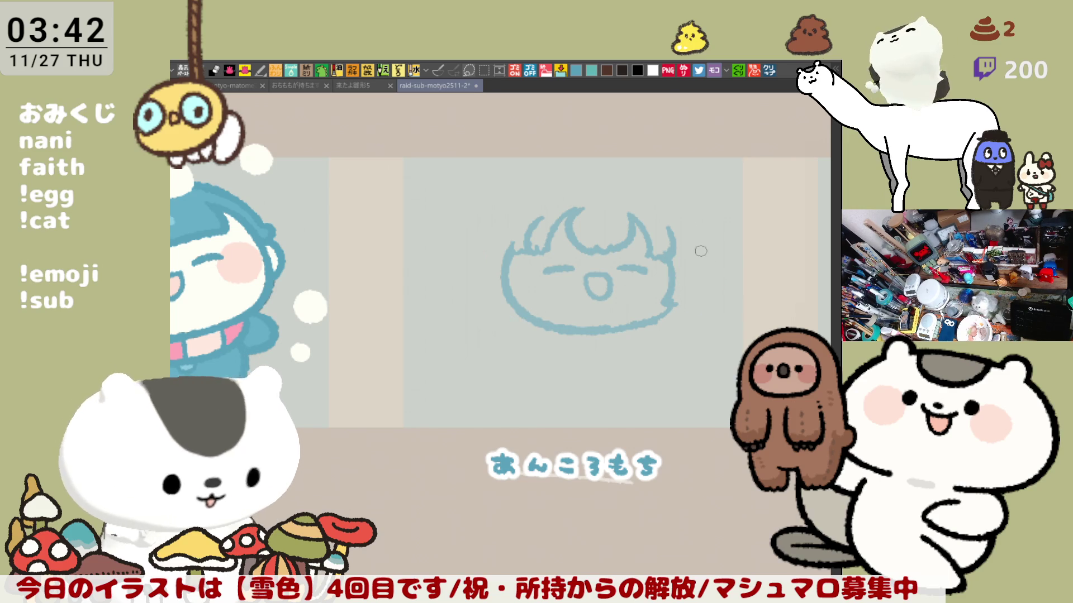
{"action": "left_click_drag", "start_coordinate": [507, 233], "coordinate": [514, 321]}
{"action": "key", "text": "ctrl+z"}
{"action": "left_click_drag", "start_coordinate": [500, 223], "coordinate": [511, 329]}
{"action": "key", "text": "ctrl+z"}
{"action": "mouse_move", "coordinate": [497, 234]}
{"action": "left_mouse_down"}
{"action": "mouse_move", "coordinate": [475, 296]}
{"action": "mouse_move", "coordinate": [525, 319]}
{"action": "left_mouse_up"}
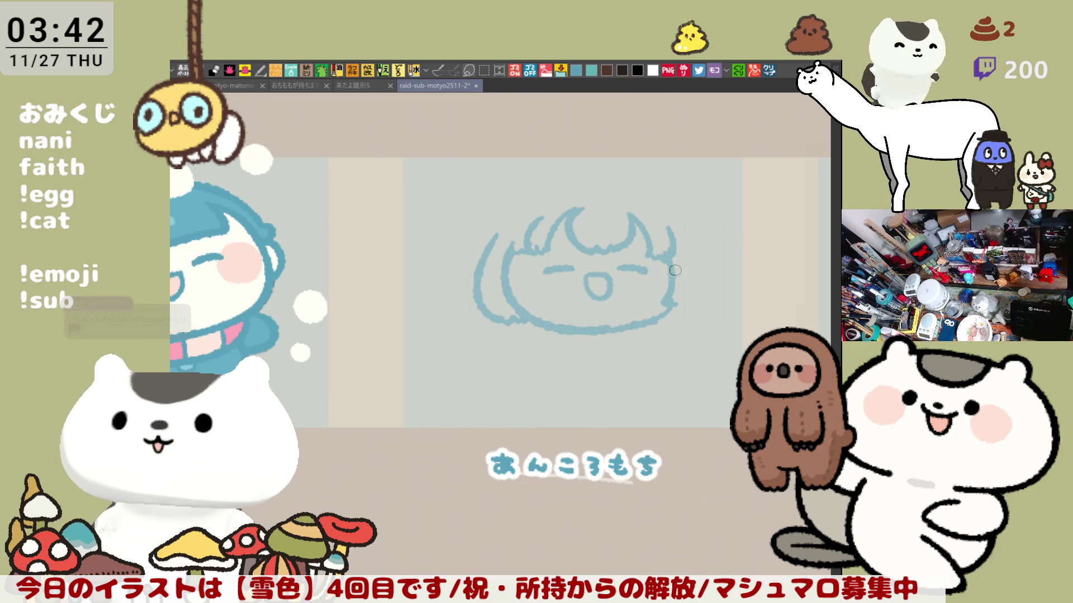
{"action": "mouse_move", "coordinate": [702, 229]}
{"action": "left_mouse_down"}
{"action": "mouse_move", "coordinate": [715, 288]}
{"action": "mouse_move", "coordinate": [698, 307]}
{"action": "left_mouse_up"}
{"action": "key", "text": "ctrl+z"}
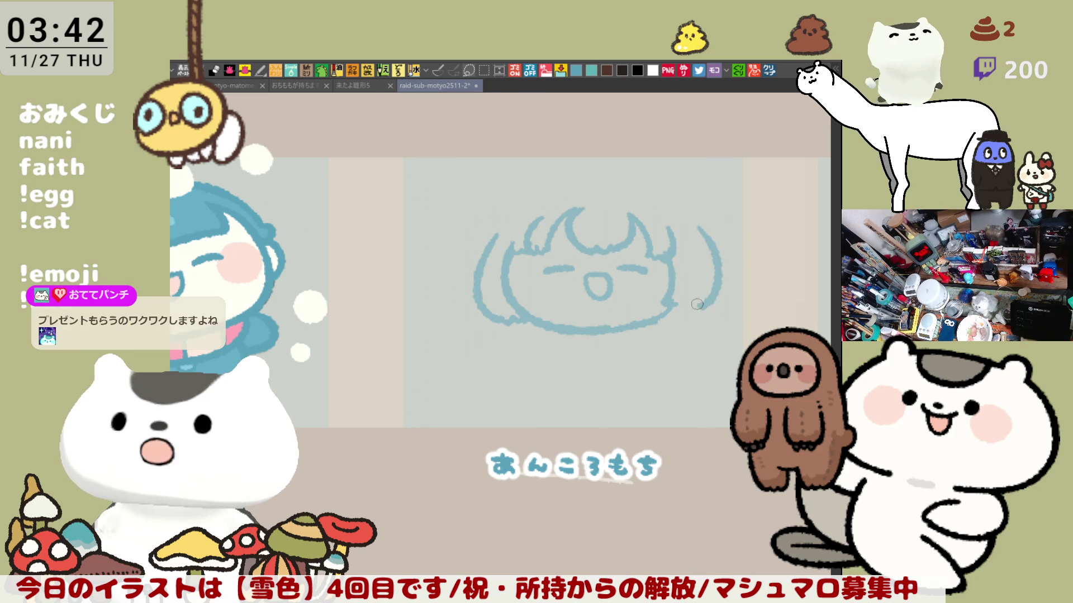
Mirror the view to check the sketch, then draw a hair strand down the face's right side
{"action": "key", "text": "h"}
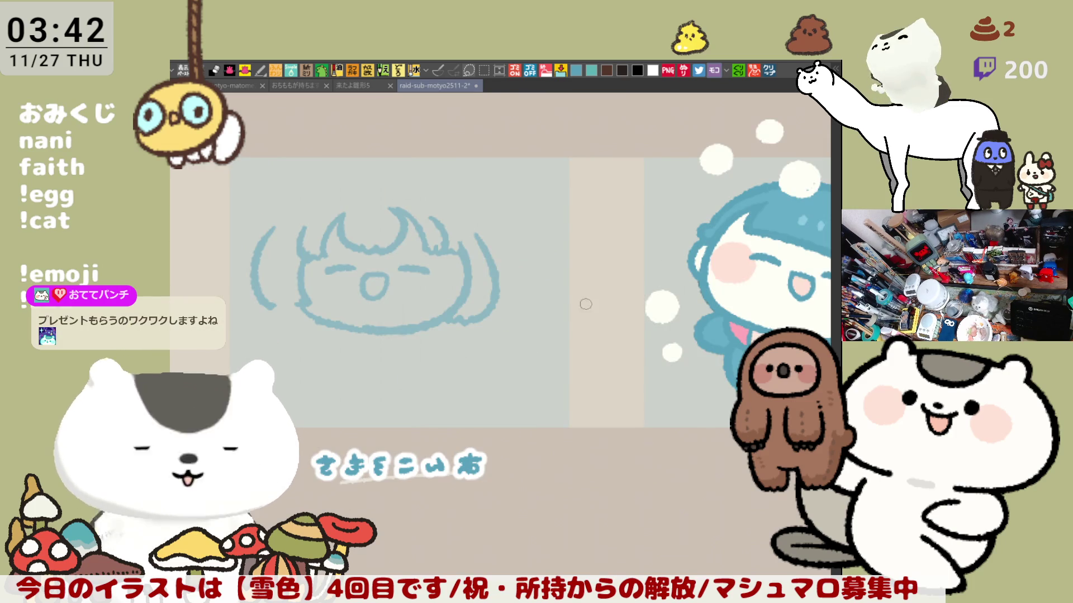
{"action": "left_click_drag", "start_coordinate": [478, 343], "coordinate": [597, 334]}
{"action": "key", "text": "h"}
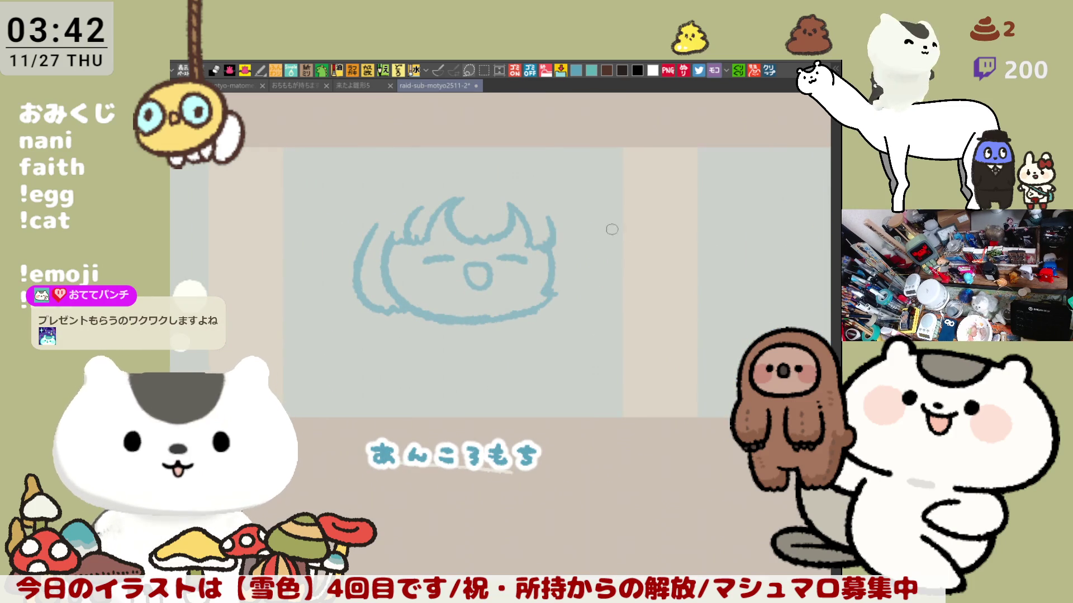
{"action": "left_click_drag", "start_coordinate": [586, 223], "coordinate": [609, 274]}
{"action": "key", "text": "ctrl+z"}
{"action": "key", "text": "ctrl+z"}
{"action": "left_click_drag", "start_coordinate": [588, 222], "coordinate": [607, 279]}
{"action": "key", "text": "ctrl+z"}
{"action": "left_click_drag", "start_coordinate": [585, 220], "coordinate": [608, 274]}
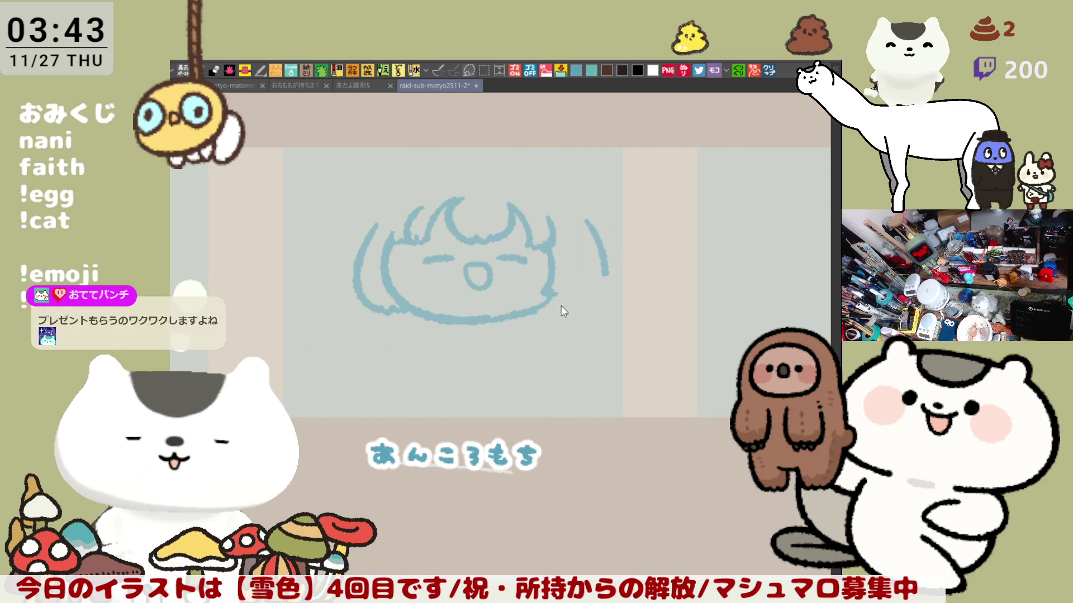
Rework the right-side hair strand and extend it down, curving in toward the chin
{"action": "left_click_drag", "start_coordinate": [553, 308], "coordinate": [566, 309]}
{"action": "key", "text": "ctrl+z"}
{"action": "left_click_drag", "start_coordinate": [586, 217], "coordinate": [603, 294]}
{"action": "key", "text": "ctrl+z"}
{"action": "left_click_drag", "start_coordinate": [591, 217], "coordinate": [602, 290]}
{"action": "key", "text": "ctrl+z"}
{"action": "left_click_drag", "start_coordinate": [591, 217], "coordinate": [609, 260]}
{"action": "key", "text": "ctrl+z"}
{"action": "left_click_drag", "start_coordinate": [591, 216], "coordinate": [607, 277]}
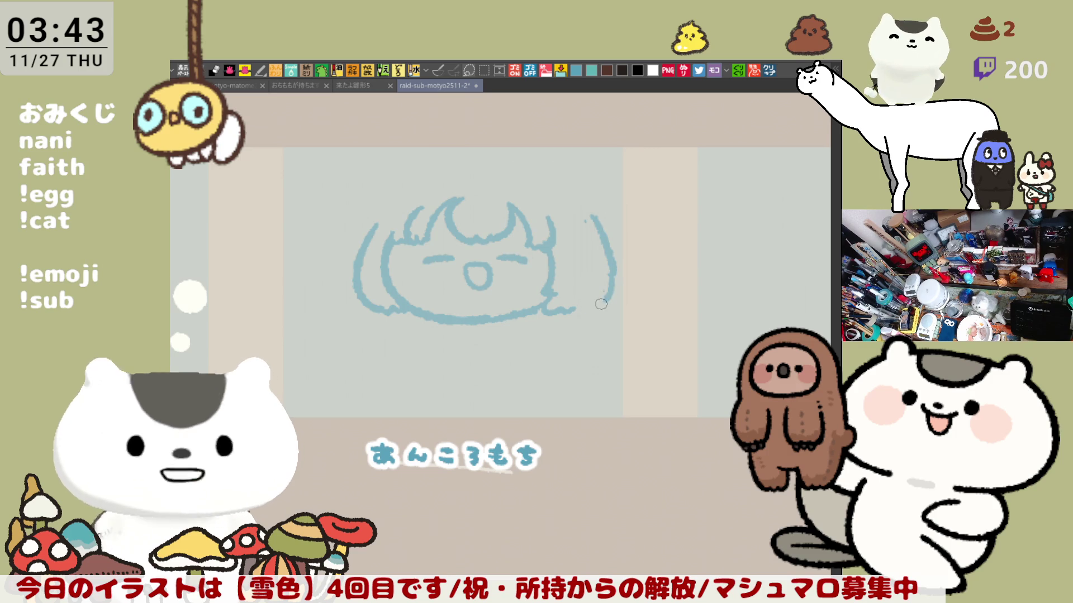
{"action": "left_click_drag", "start_coordinate": [609, 269], "coordinate": [578, 311]}
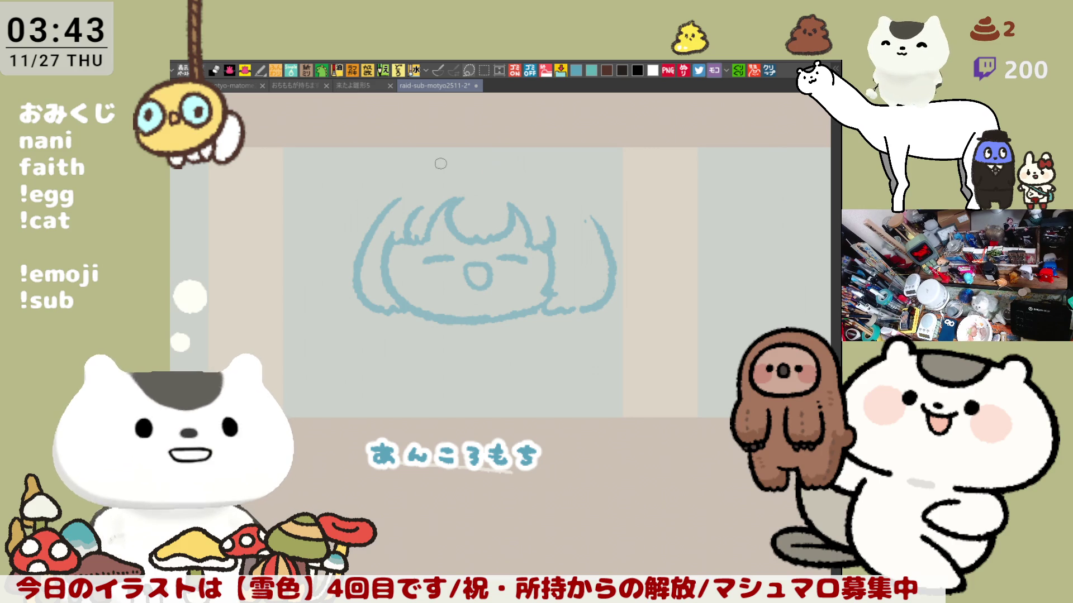
Draw a curved arc above the chibi head
{"action": "left_click_drag", "start_coordinate": [463, 159], "coordinate": [550, 170]}
{"action": "key", "text": "ctrl+z"}
{"action": "mouse_move", "coordinate": [458, 164]}
{"action": "left_mouse_down"}
{"action": "mouse_move", "coordinate": [517, 161]}
{"action": "mouse_move", "coordinate": [556, 179]}
{"action": "left_mouse_up"}
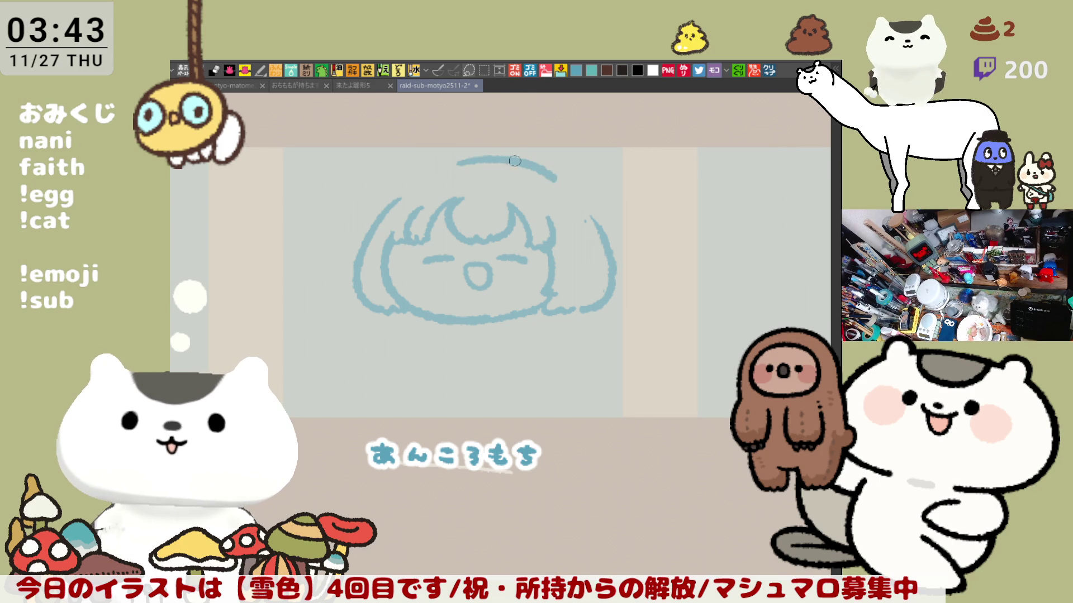
Erase and patch the chin line, then try drawing the left cat ear
{"action": "mouse_move", "coordinate": [476, 310]}
{"action": "left_mouse_down"}
{"action": "mouse_move", "coordinate": [511, 327]}
{"action": "mouse_move", "coordinate": [517, 317]}
{"action": "left_mouse_up"}
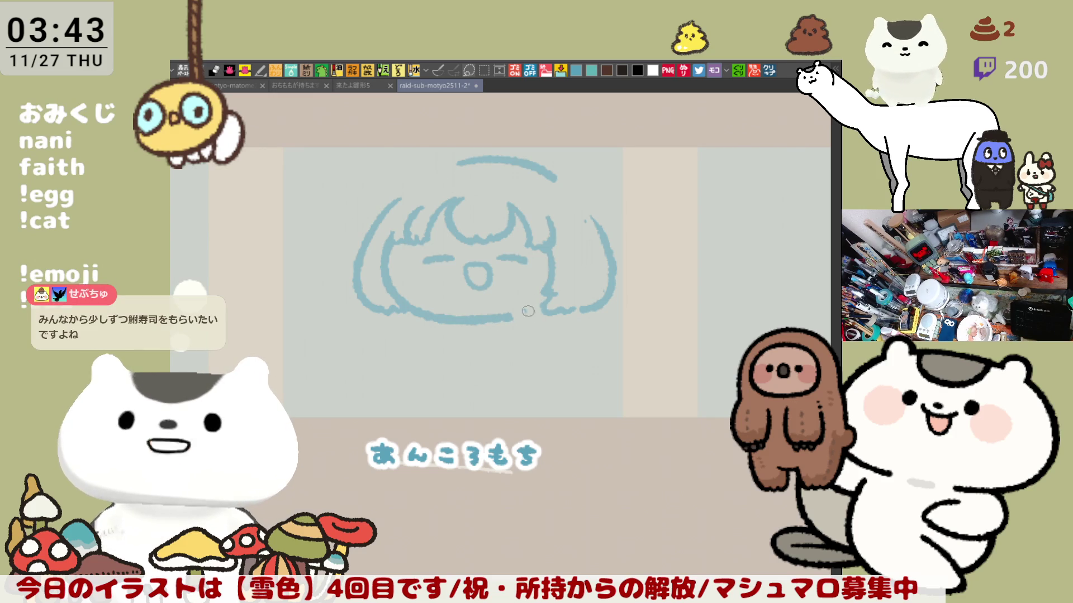
{"action": "left_click_drag", "start_coordinate": [516, 314], "coordinate": [532, 317]}
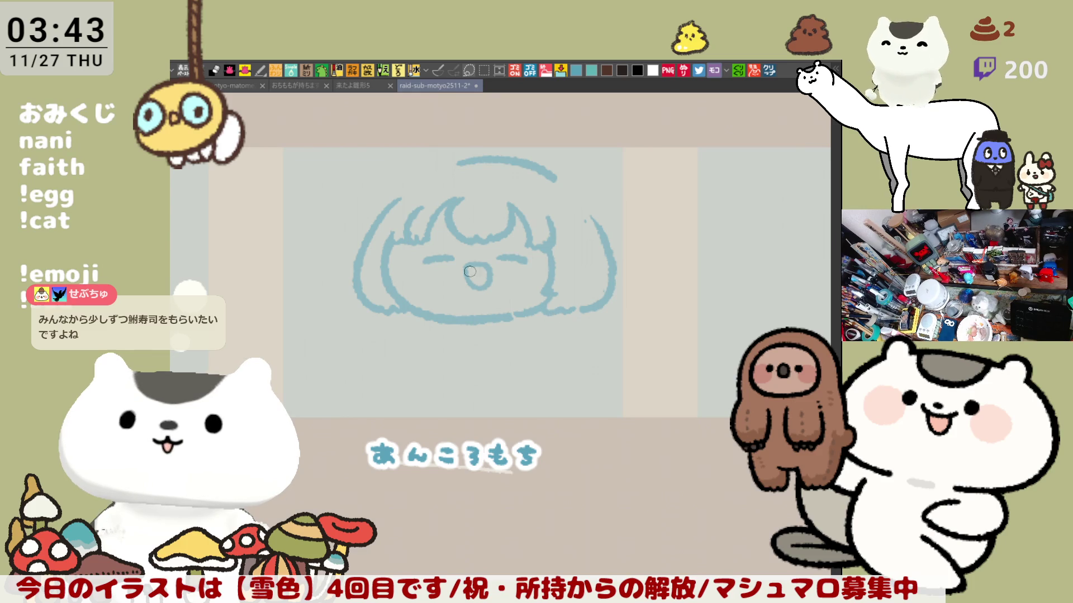
{"action": "mouse_move", "coordinate": [395, 198]}
{"action": "left_mouse_down"}
{"action": "mouse_move", "coordinate": [423, 143]}
{"action": "mouse_move", "coordinate": [442, 161]}
{"action": "left_mouse_up"}
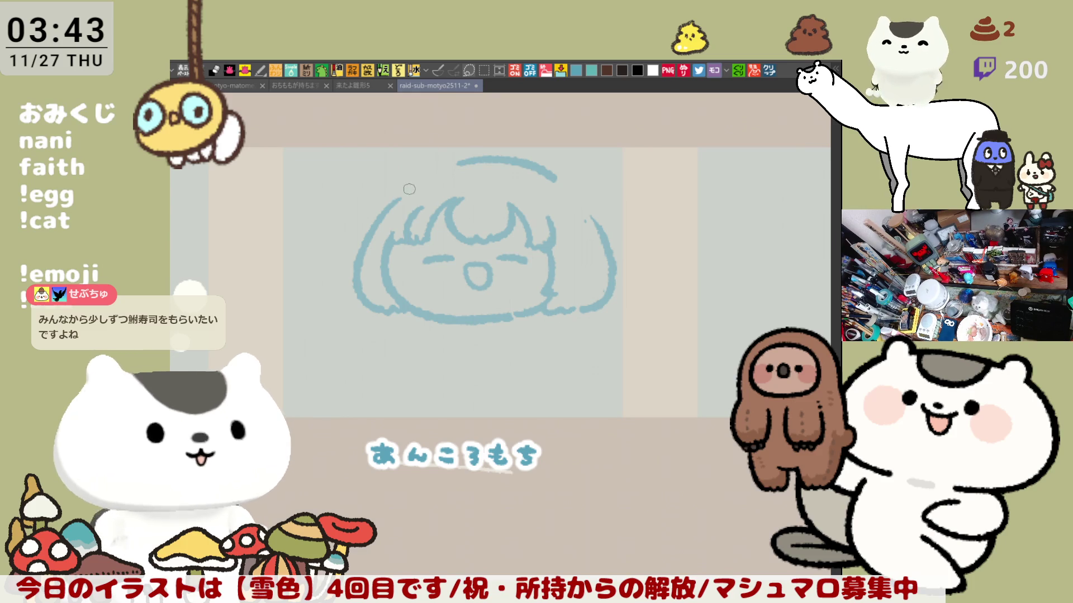
{"action": "key", "text": "ctrl+z"}
{"action": "mouse_move", "coordinate": [391, 204]}
{"action": "left_mouse_down"}
{"action": "mouse_move", "coordinate": [394, 147]}
{"action": "mouse_move", "coordinate": [455, 162]}
{"action": "left_mouse_up"}
{"action": "key", "text": "ctrl+z"}
{"action": "mouse_move", "coordinate": [391, 209]}
{"action": "left_mouse_down"}
{"action": "mouse_move", "coordinate": [428, 147]}
{"action": "mouse_move", "coordinate": [455, 162]}
{"action": "mouse_move", "coordinate": [385, 192]}
{"action": "mouse_move", "coordinate": [456, 162]}
{"action": "mouse_move", "coordinate": [424, 175]}
{"action": "left_mouse_up"}
{"action": "key", "text": "ctrl+z"}
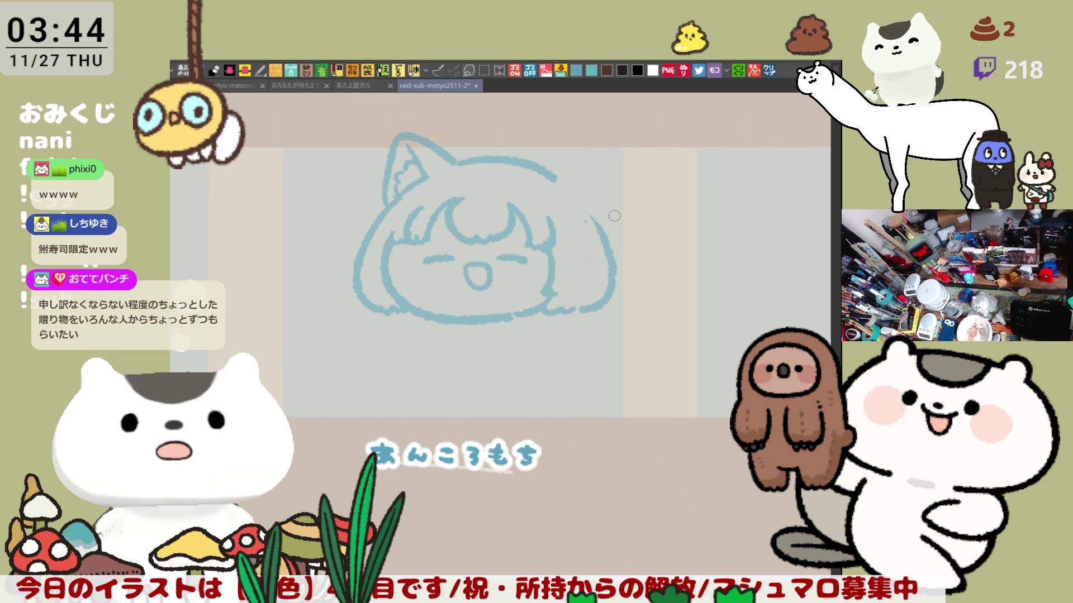
Draw the head's top line toward the right, retrying the stroke several times
{"action": "left_click_drag", "start_coordinate": [535, 164], "coordinate": [584, 138]}
{"action": "key", "text": "ctrl+z"}
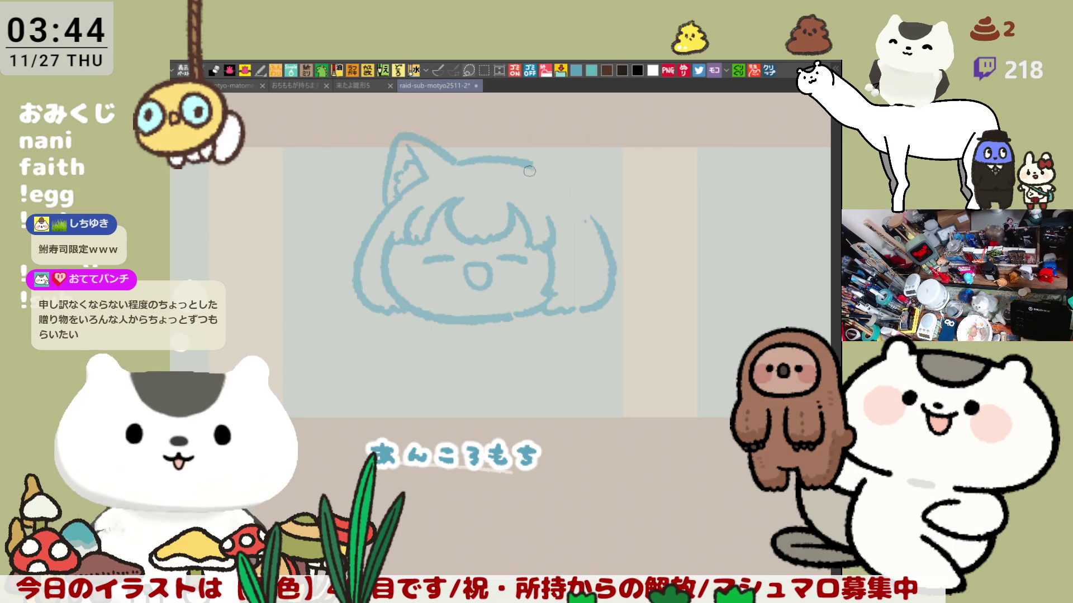
{"action": "left_click_drag", "start_coordinate": [534, 165], "coordinate": [584, 139]}
{"action": "key", "text": "ctrl+z"}
{"action": "left_click_drag", "start_coordinate": [528, 167], "coordinate": [583, 141]}
{"action": "key", "text": "ctrl+z"}
{"action": "mouse_move", "coordinate": [528, 167]}
{"action": "left_mouse_down"}
{"action": "mouse_move", "coordinate": [582, 153]}
{"action": "mouse_move", "coordinate": [593, 217]}
{"action": "left_mouse_up"}
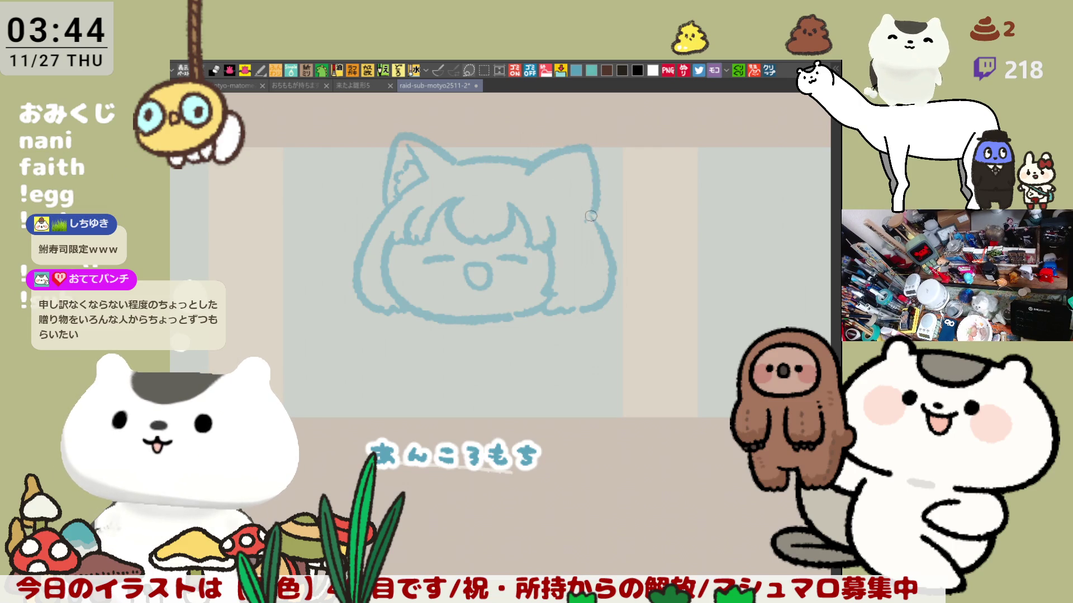
{"action": "key", "text": "ctrl+z"}
Draw the right cat ear down the head's side with a diagonal inner ear line
{"action": "left_click_drag", "start_coordinate": [587, 147], "coordinate": [595, 206]}
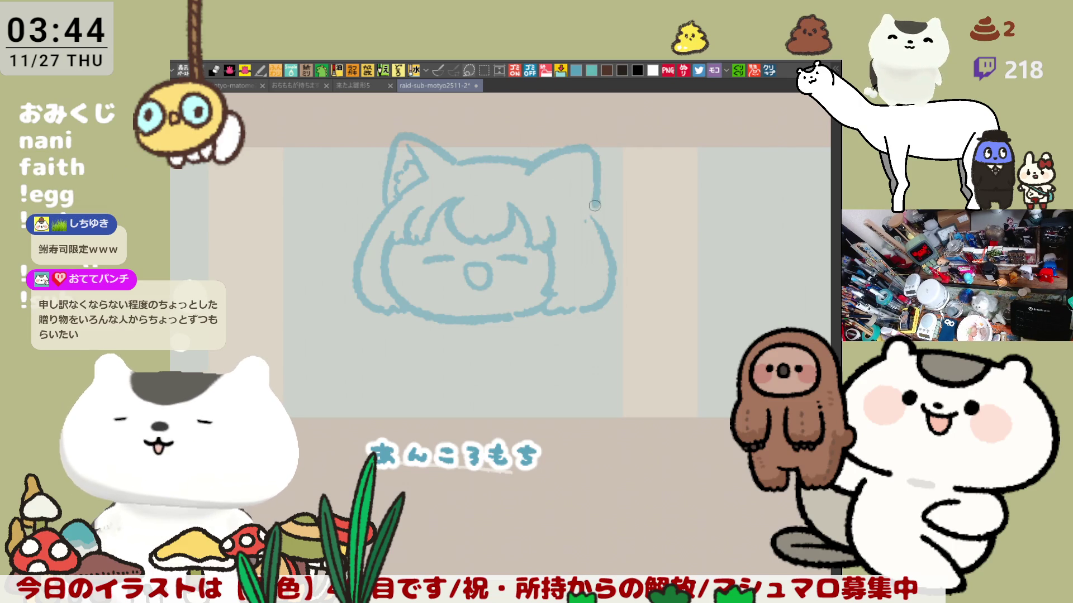
{"action": "key", "text": "ctrl+z"}
{"action": "mouse_move", "coordinate": [583, 146]}
{"action": "left_mouse_down"}
{"action": "mouse_move", "coordinate": [599, 183]}
{"action": "mouse_move", "coordinate": [597, 222]}
{"action": "left_mouse_up"}
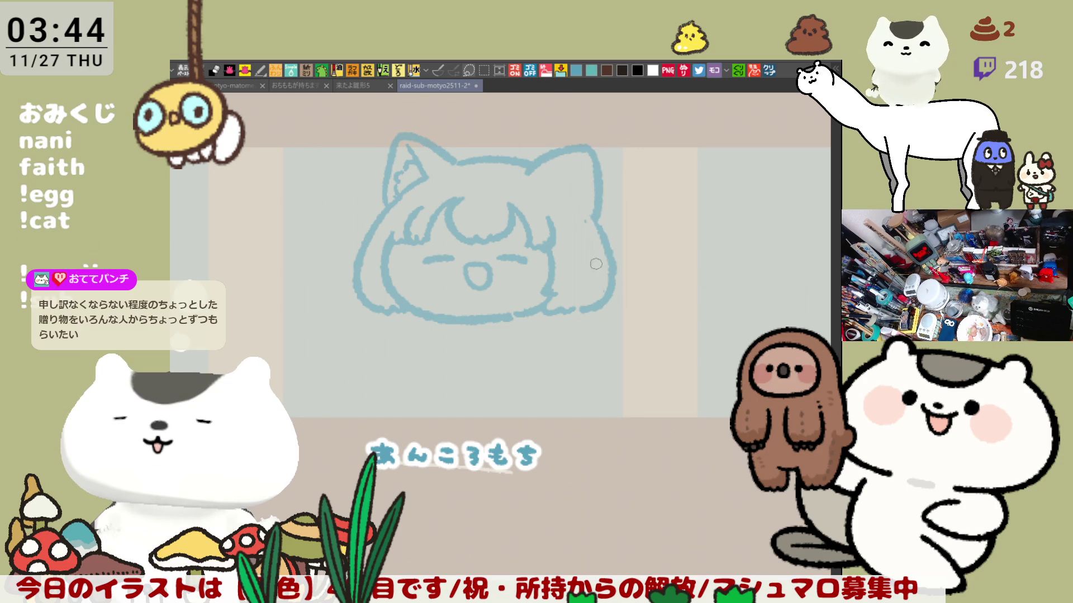
{"action": "mouse_move", "coordinate": [553, 180]}
{"action": "left_mouse_down"}
{"action": "mouse_move", "coordinate": [542, 185]}
{"action": "mouse_move", "coordinate": [579, 159]}
{"action": "mouse_move", "coordinate": [579, 204]}
{"action": "left_mouse_up"}
{"action": "key", "text": "ctrl+z"}
{"action": "key", "text": "ctrl+z"}
{"action": "key", "text": "ctrl+z"}
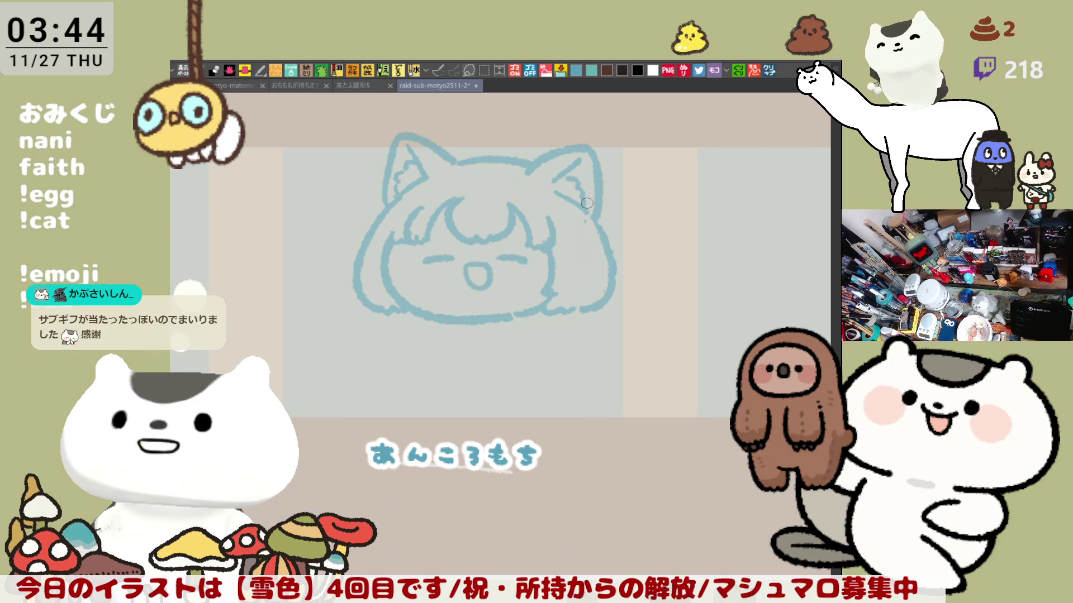
{"action": "key", "text": "ctrl+z"}
{"action": "left_click_drag", "start_coordinate": [586, 167], "coordinate": [557, 190]}
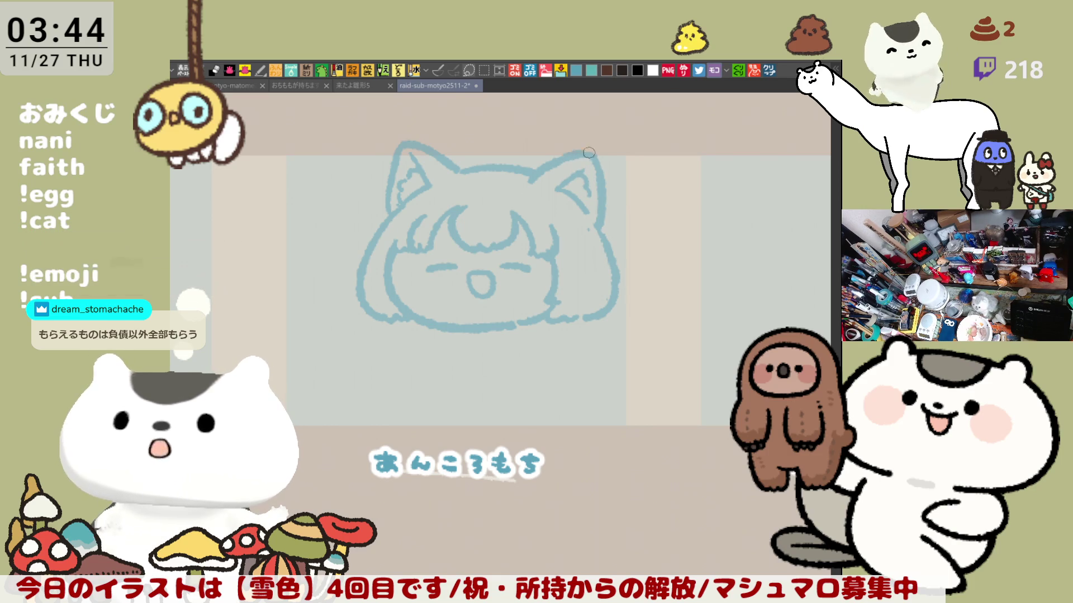
Erase the right ear's inner line and pan around the cat-eared sketch
{"action": "mouse_move", "coordinate": [581, 172]}
{"action": "left_mouse_down"}
{"action": "mouse_move", "coordinate": [558, 189]}
{"action": "mouse_move", "coordinate": [583, 170]}
{"action": "left_mouse_up"}
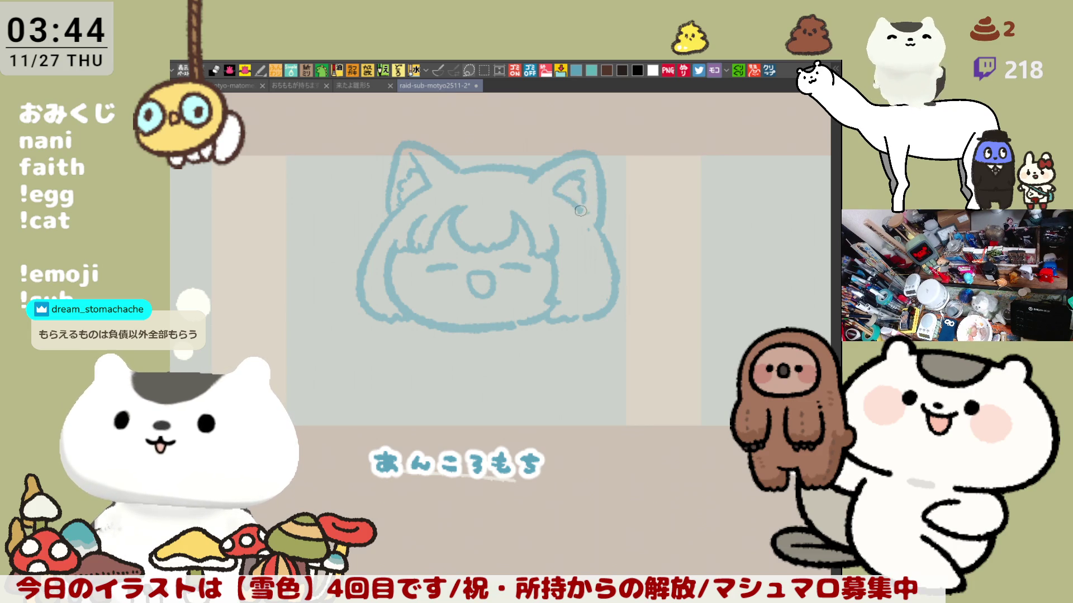
{"action": "mouse_move", "coordinate": [586, 286]}
{"action": "left_mouse_down"}
{"action": "mouse_move", "coordinate": [575, 251]}
{"action": "mouse_move", "coordinate": [585, 267]}
{"action": "left_mouse_up"}
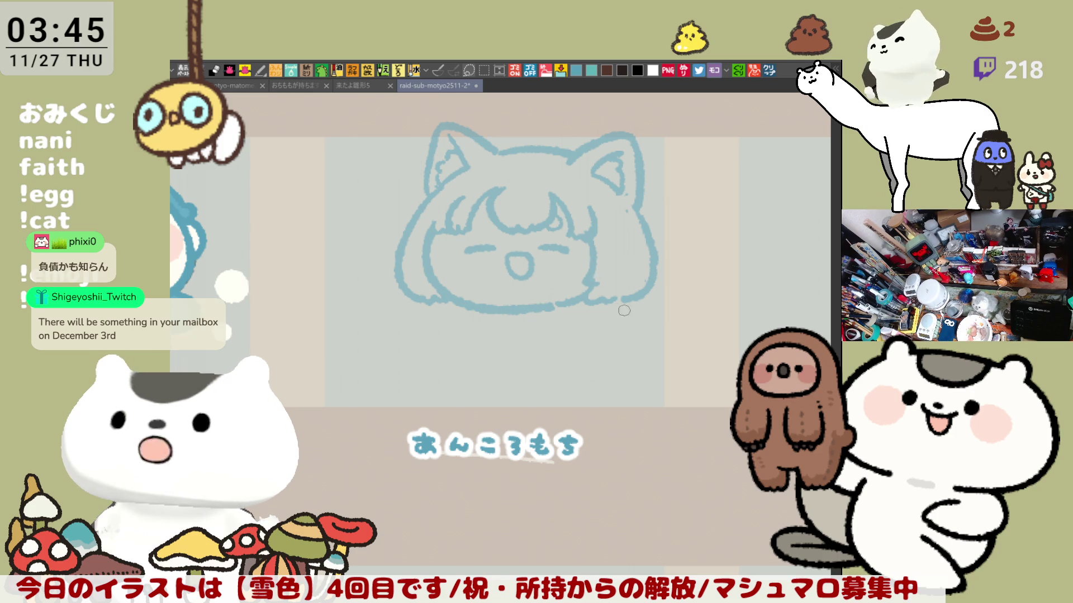
{"action": "left_click_drag", "start_coordinate": [599, 270], "coordinate": [633, 260]}
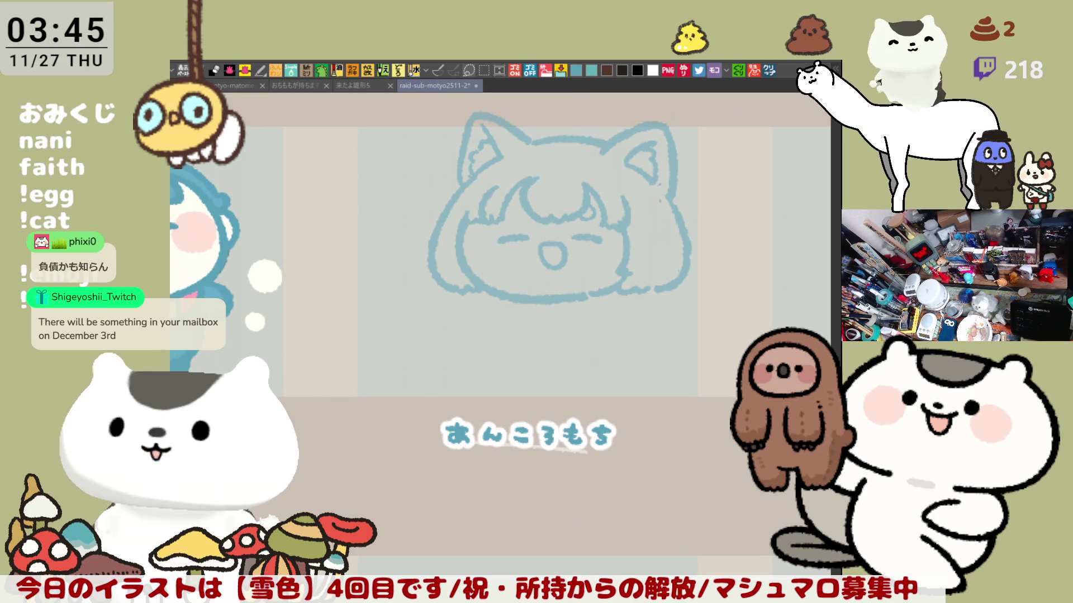
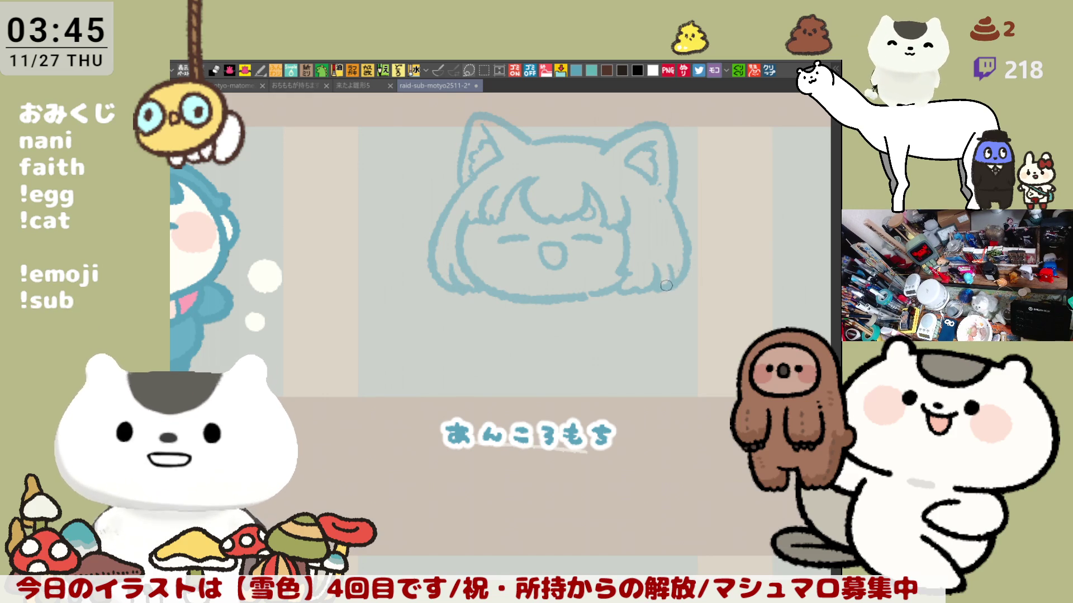
Reframe the view and draw a first orange flower arc by the right ear, then undo it
{"action": "scroll", "coordinate": [673, 277], "scroll_direction": "down", "scroll_amount": 1}
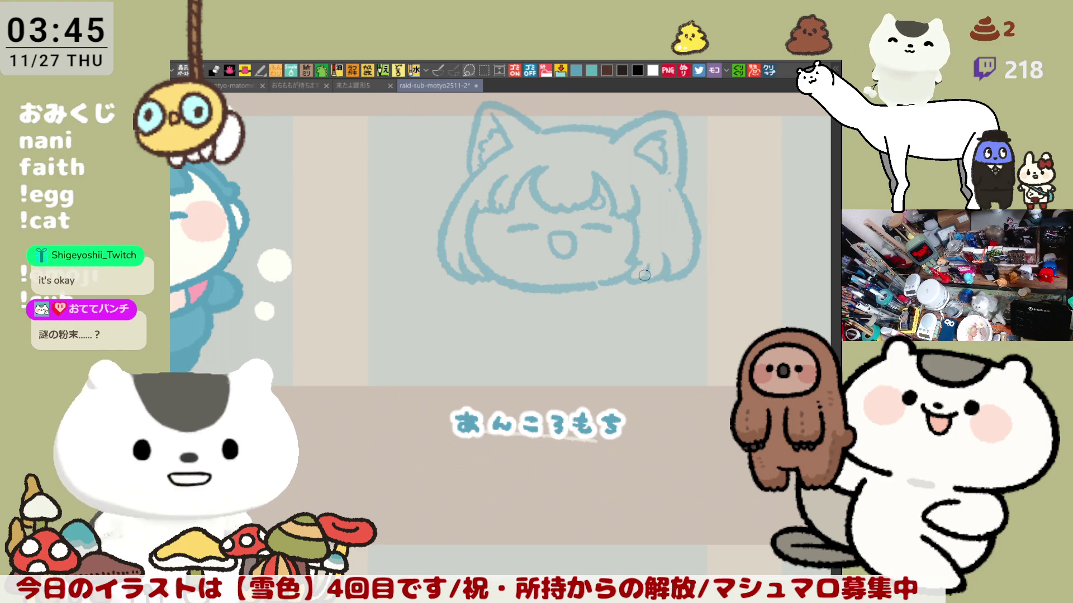
{"action": "mouse_move", "coordinate": [537, 327]}
{"action": "left_mouse_down"}
{"action": "mouse_move", "coordinate": [598, 321]}
{"action": "mouse_move", "coordinate": [551, 311]}
{"action": "mouse_move", "coordinate": [576, 334]}
{"action": "mouse_move", "coordinate": [470, 361]}
{"action": "left_mouse_up"}
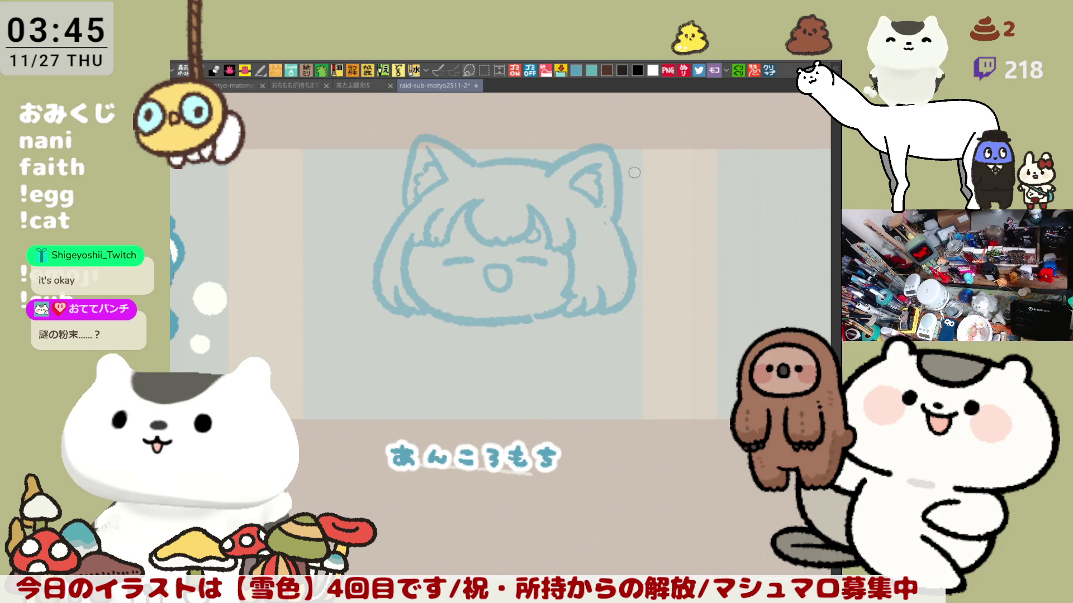
{"action": "mouse_move", "coordinate": [584, 219]}
{"action": "left_mouse_down"}
{"action": "mouse_move", "coordinate": [602, 218]}
{"action": "mouse_move", "coordinate": [585, 233]}
{"action": "mouse_move", "coordinate": [608, 214]}
{"action": "mouse_move", "coordinate": [594, 234]}
{"action": "left_mouse_up"}
{"action": "key", "text": "ctrl+z"}
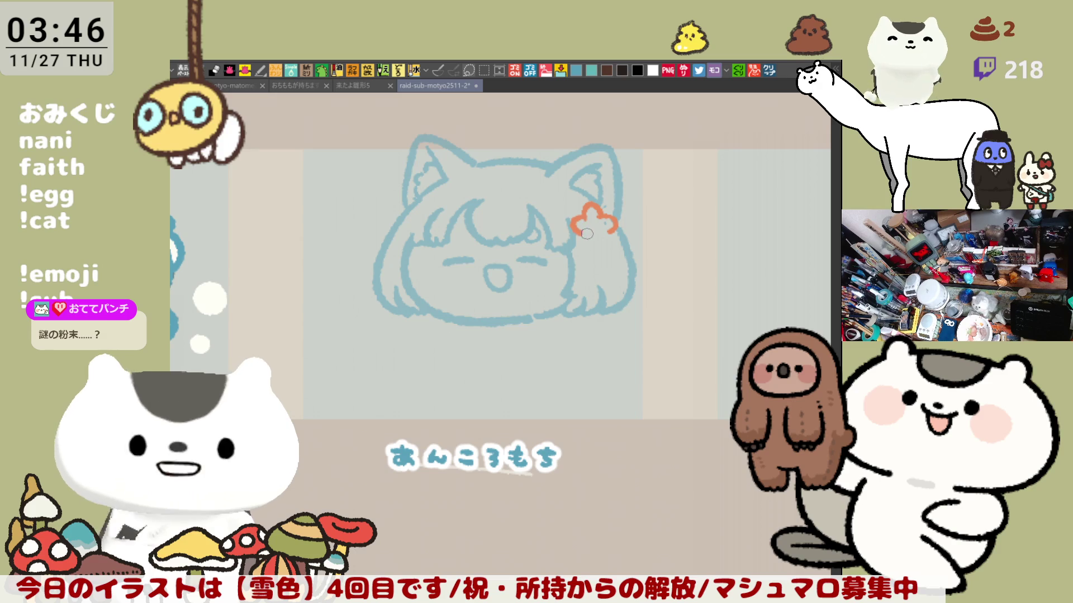
Draw the flower's lower, upper-right and right petals in orange, plus a small loop beneath it
{"action": "mouse_move", "coordinate": [584, 231]}
{"action": "left_mouse_down"}
{"action": "mouse_move", "coordinate": [587, 249]}
{"action": "mouse_move", "coordinate": [606, 242]}
{"action": "mouse_move", "coordinate": [602, 227]}
{"action": "left_mouse_up"}
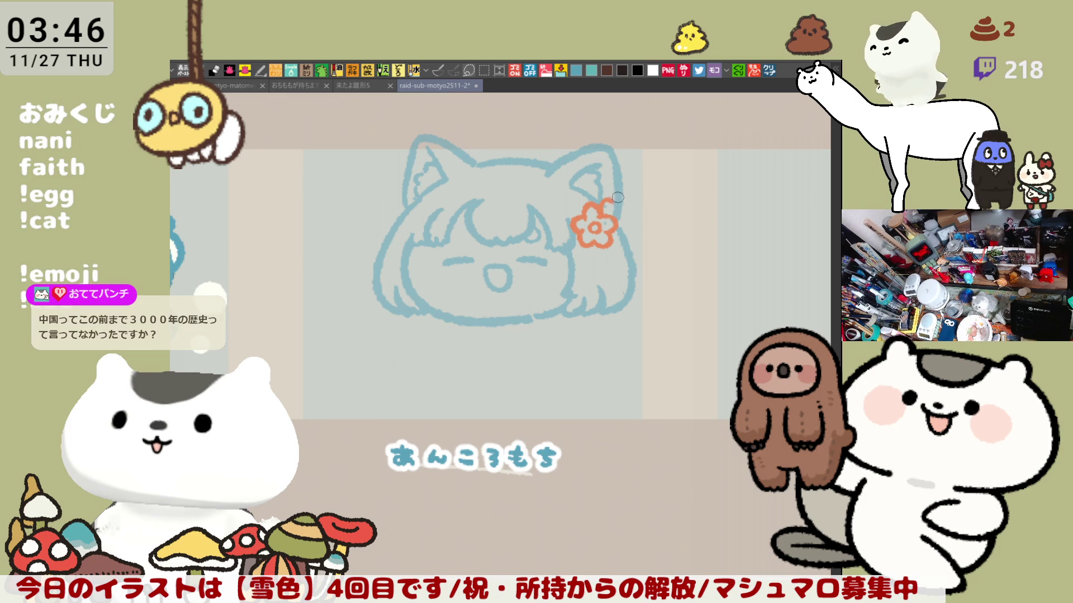
{"action": "left_click_drag", "start_coordinate": [615, 204], "coordinate": [625, 215]}
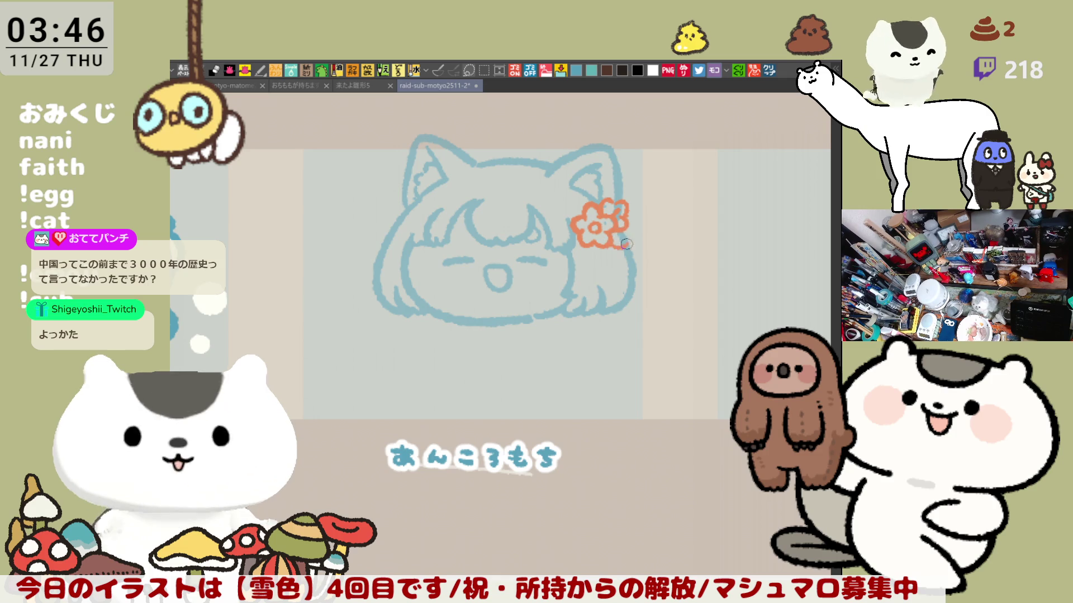
{"action": "mouse_move", "coordinate": [627, 225]}
{"action": "left_mouse_down"}
{"action": "mouse_move", "coordinate": [621, 253]}
{"action": "mouse_move", "coordinate": [608, 245]}
{"action": "mouse_move", "coordinate": [619, 235]}
{"action": "left_mouse_up"}
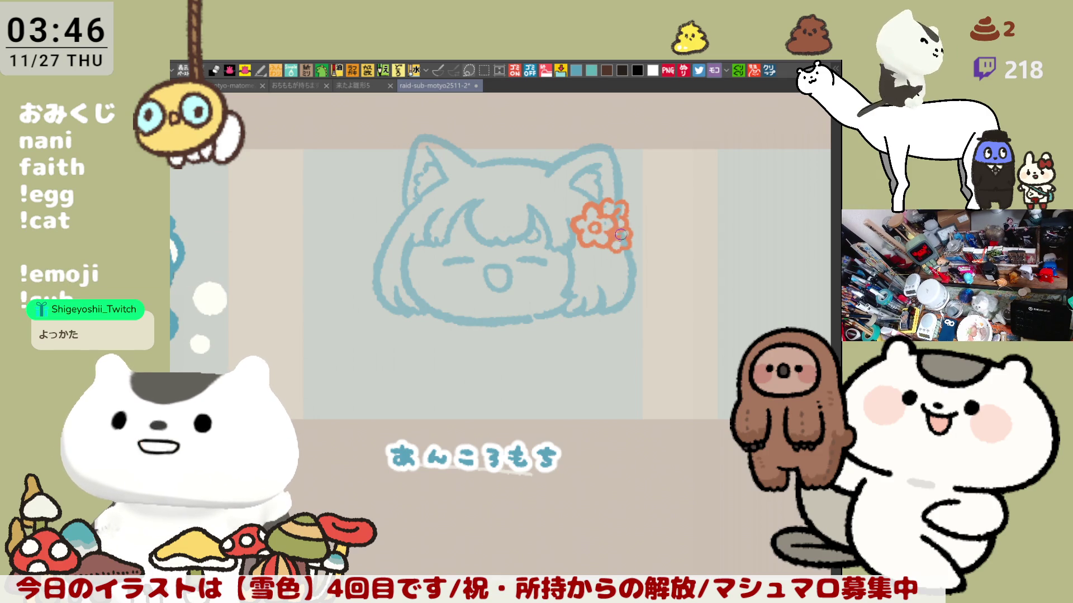
{"action": "mouse_move", "coordinate": [603, 247]}
{"action": "left_mouse_down"}
{"action": "mouse_move", "coordinate": [594, 258]}
{"action": "mouse_move", "coordinate": [617, 262]}
{"action": "mouse_move", "coordinate": [593, 253]}
{"action": "mouse_move", "coordinate": [608, 255]}
{"action": "left_mouse_up"}
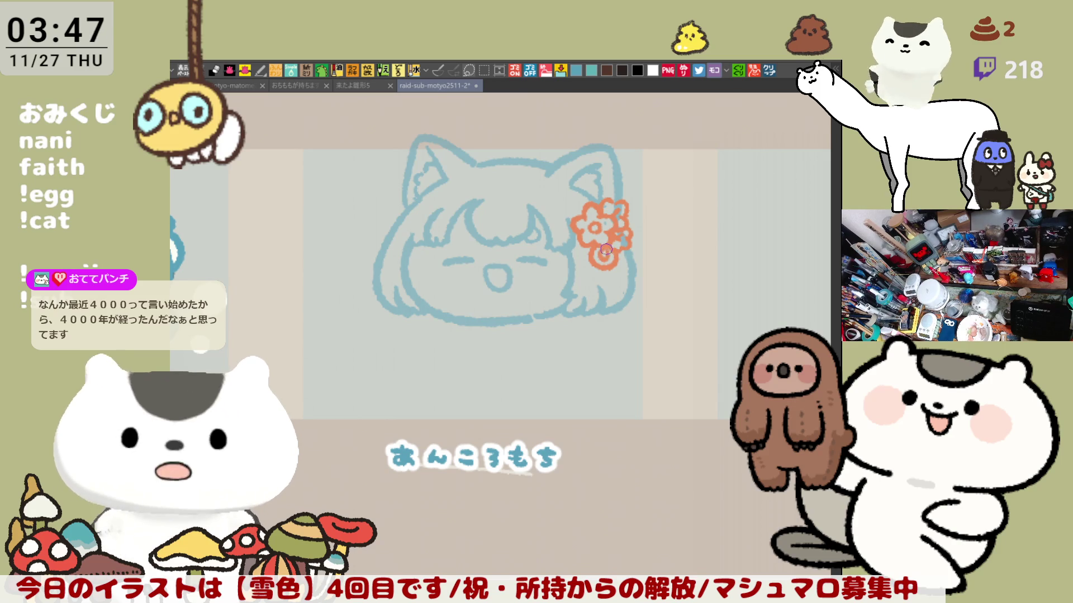
{"action": "mouse_move", "coordinate": [628, 241]}
{"action": "left_mouse_down"}
{"action": "mouse_move", "coordinate": [636, 262]}
{"action": "mouse_move", "coordinate": [614, 264]}
{"action": "mouse_move", "coordinate": [642, 255]}
{"action": "mouse_move", "coordinate": [637, 243]}
{"action": "left_mouse_up"}
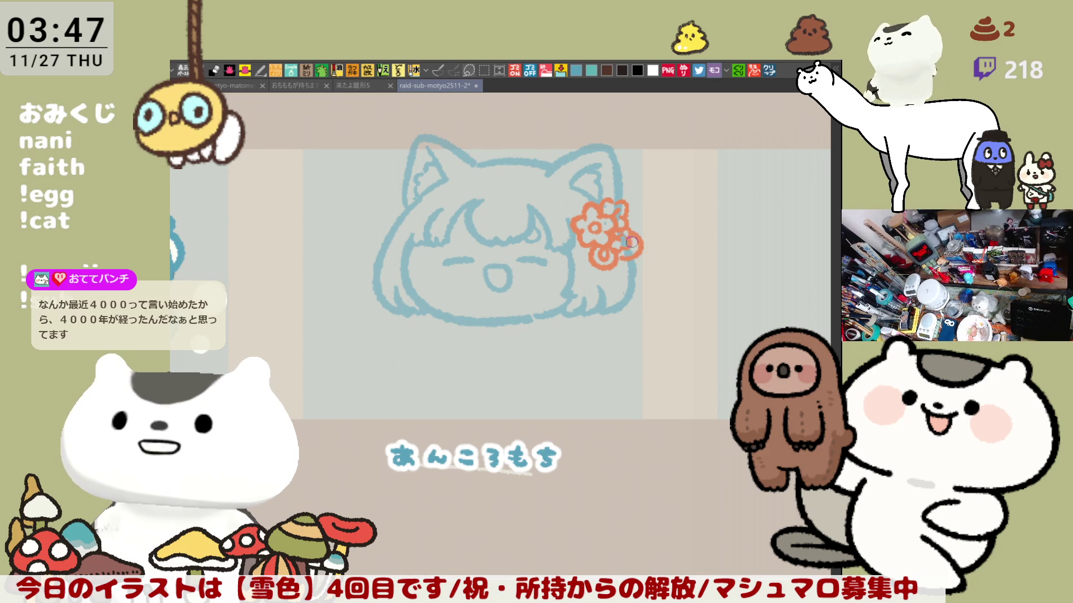
Redraw the flower's right petal and a shorter-tailed bottom petal in orange
{"action": "key", "text": "ctrl+z"}
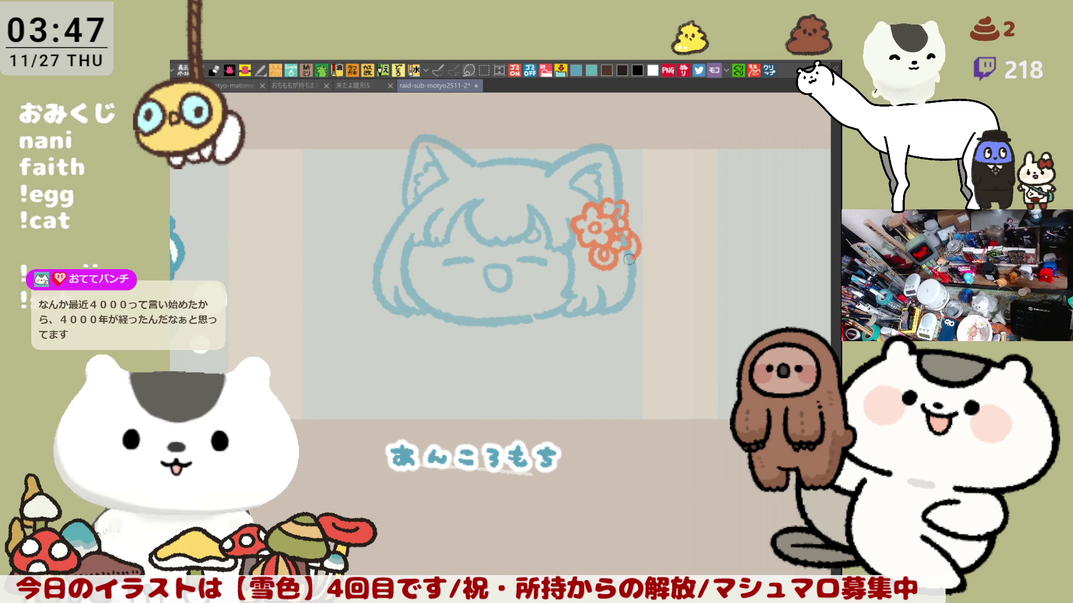
{"action": "left_click_drag", "start_coordinate": [634, 246], "coordinate": [617, 252]}
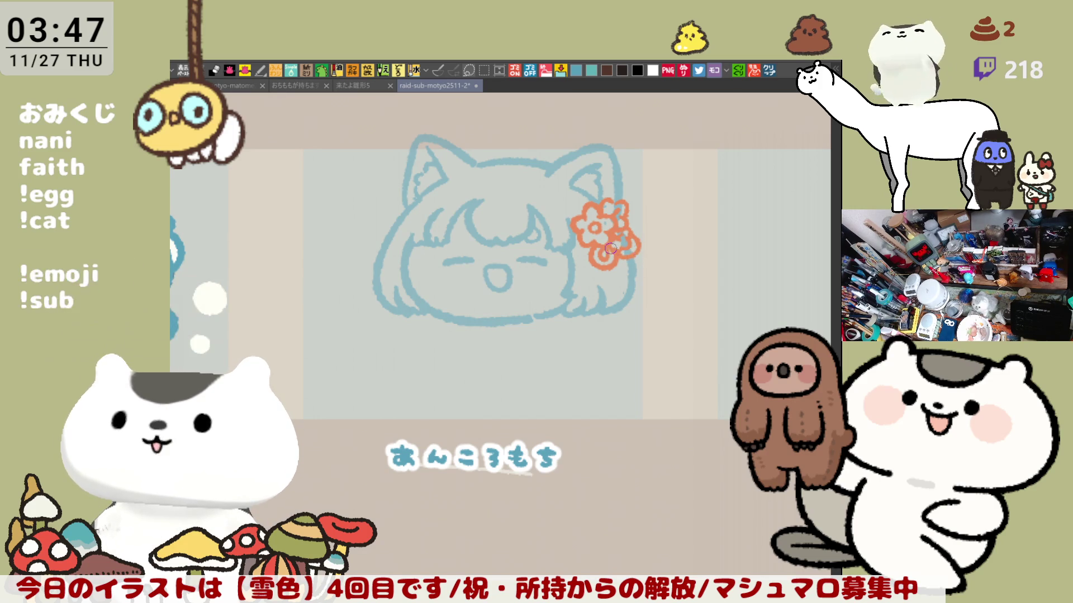
{"action": "mouse_move", "coordinate": [602, 263]}
{"action": "left_mouse_down"}
{"action": "mouse_move", "coordinate": [595, 274]}
{"action": "mouse_move", "coordinate": [622, 273]}
{"action": "mouse_move", "coordinate": [625, 286]}
{"action": "mouse_move", "coordinate": [650, 256]}
{"action": "mouse_move", "coordinate": [643, 271]}
{"action": "mouse_move", "coordinate": [657, 279]}
{"action": "mouse_move", "coordinate": [640, 271]}
{"action": "left_mouse_up"}
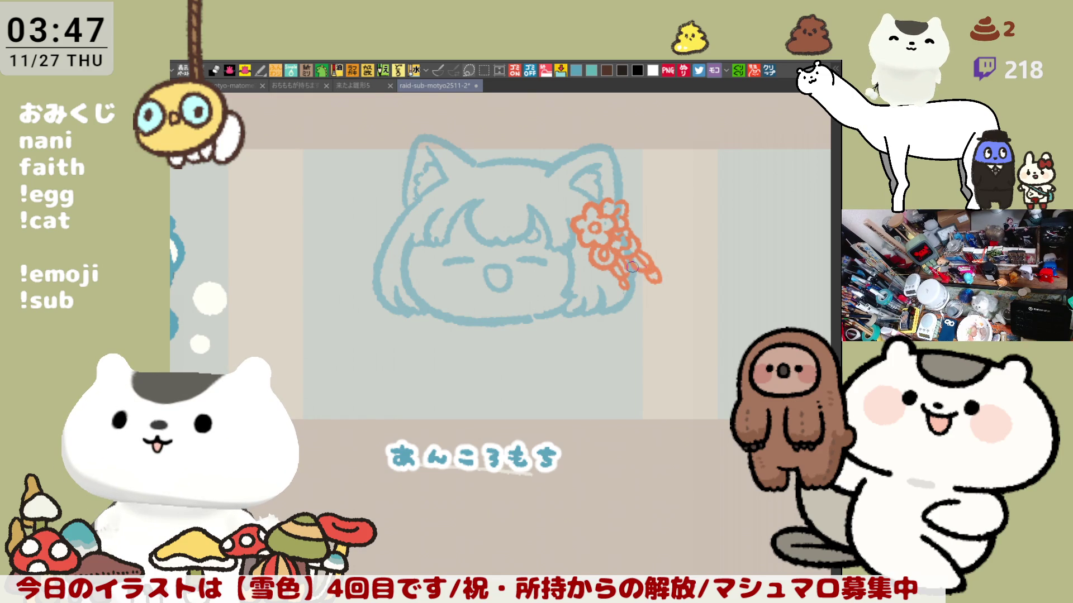
{"action": "key", "text": "ctrl+z"}
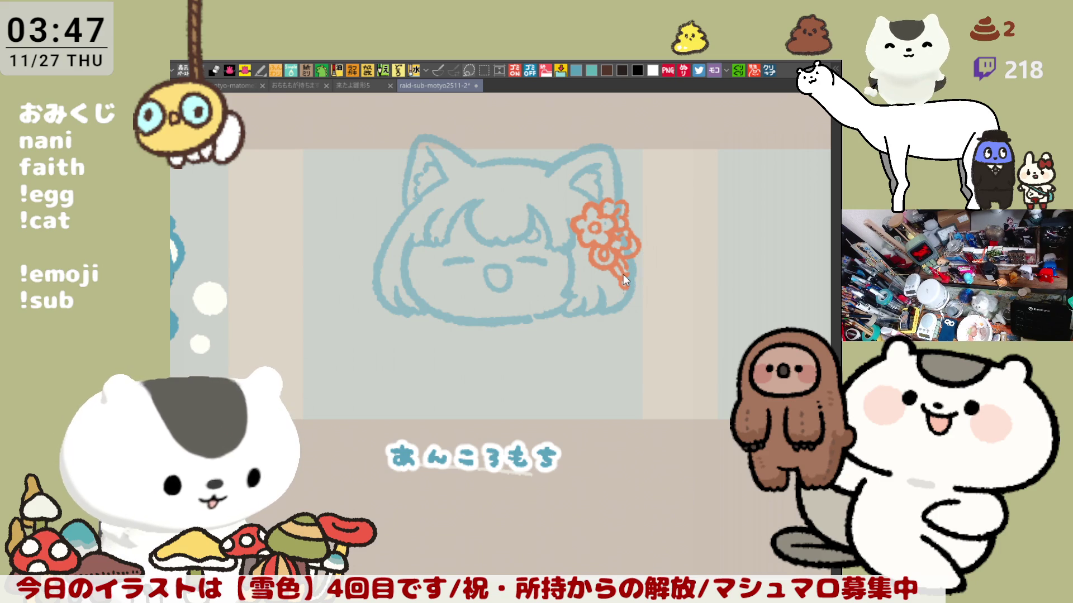
{"action": "mouse_move", "coordinate": [615, 263]}
{"action": "left_mouse_down"}
{"action": "mouse_move", "coordinate": [603, 268]}
{"action": "mouse_move", "coordinate": [609, 282]}
{"action": "mouse_move", "coordinate": [632, 261]}
{"action": "left_mouse_up"}
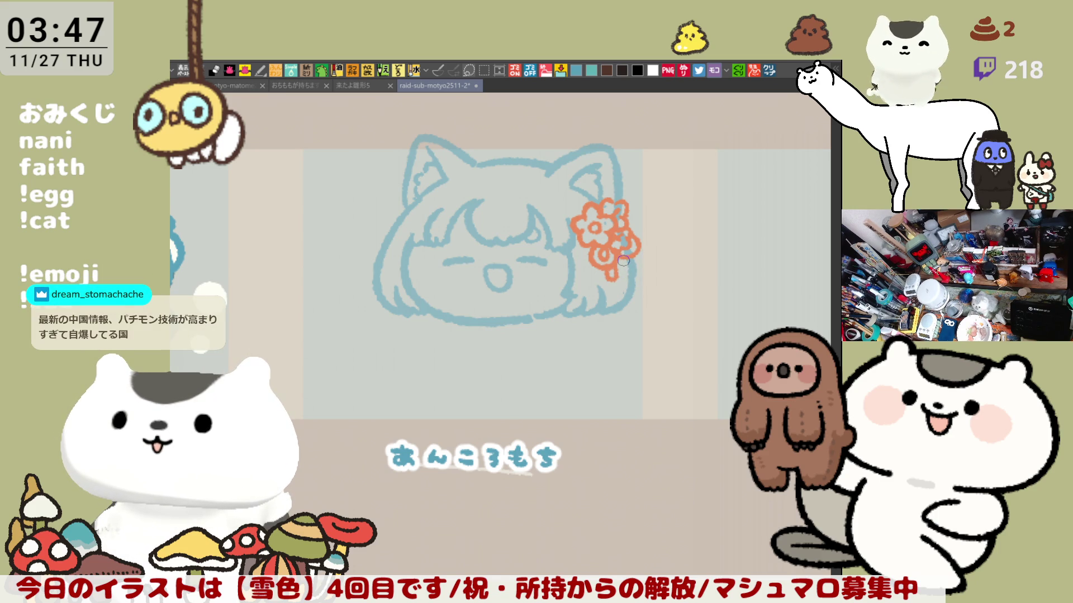
Add orange ribbon strokes hanging below the flower
{"action": "mouse_move", "coordinate": [637, 294]}
{"action": "left_mouse_down"}
{"action": "mouse_move", "coordinate": [612, 274]}
{"action": "mouse_move", "coordinate": [674, 283]}
{"action": "mouse_move", "coordinate": [655, 265]}
{"action": "left_mouse_up"}
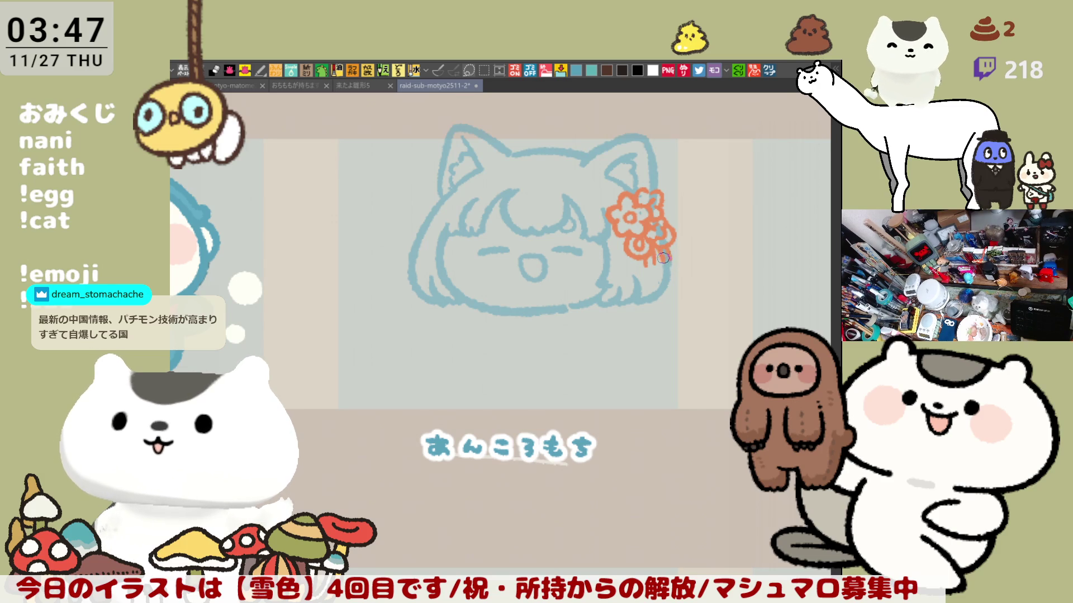
{"action": "left_click_drag", "start_coordinate": [667, 266], "coordinate": [668, 277]}
{"action": "left_click_drag", "start_coordinate": [669, 261], "coordinate": [670, 275]}
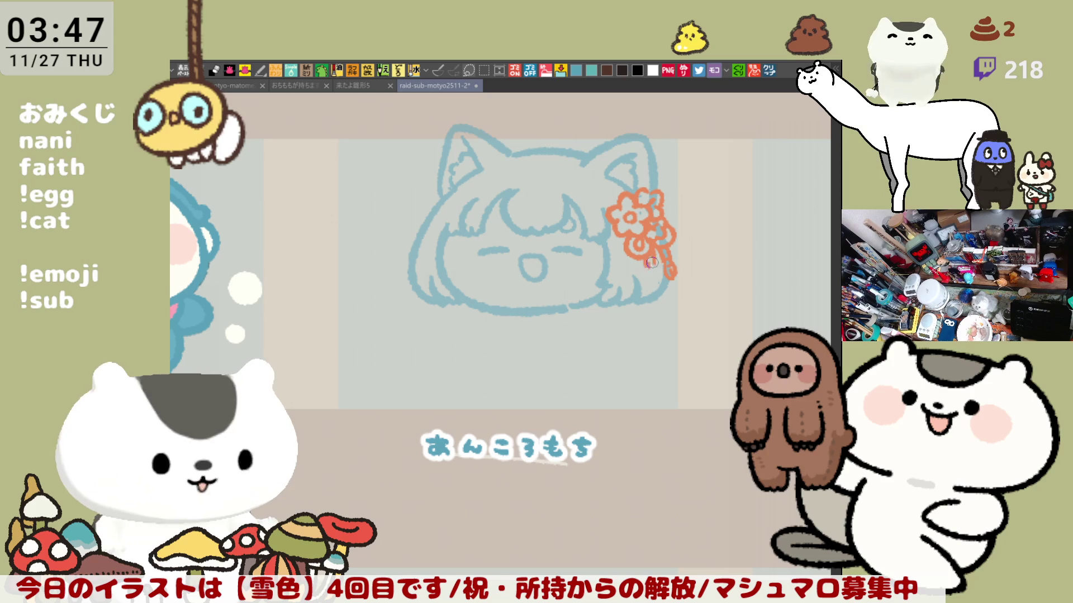
{"action": "left_click_drag", "start_coordinate": [646, 269], "coordinate": [649, 277]}
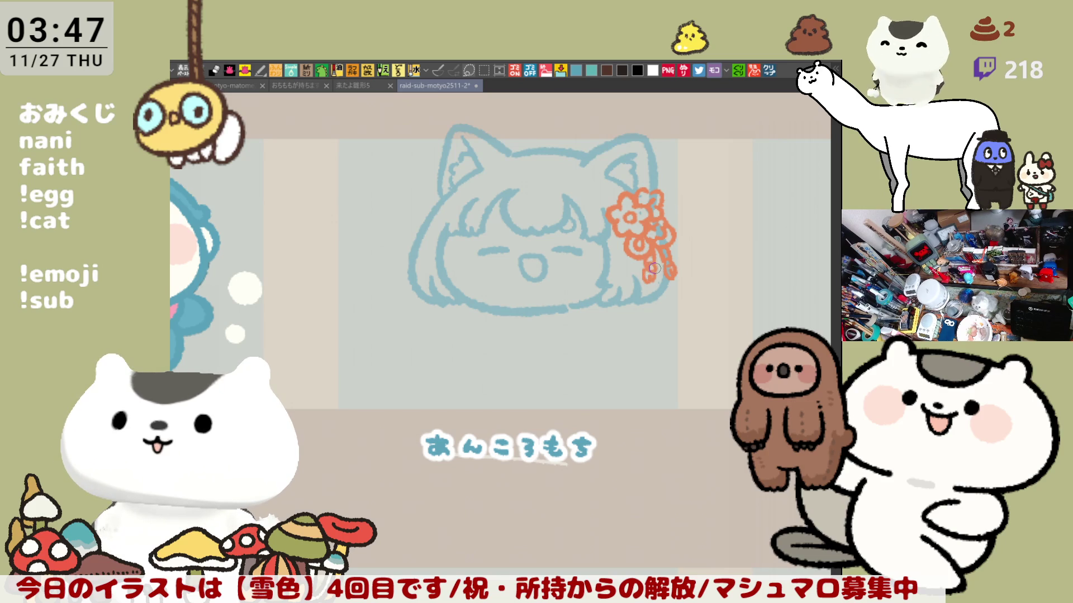
Start an orange bow beside the left ear and add another petal
{"action": "left_click_drag", "start_coordinate": [593, 229], "coordinate": [670, 257]}
{"action": "mouse_move", "coordinate": [520, 222]}
{"action": "left_mouse_down"}
{"action": "mouse_move", "coordinate": [496, 230]}
{"action": "mouse_move", "coordinate": [506, 252]}
{"action": "mouse_move", "coordinate": [523, 226]}
{"action": "left_mouse_up"}
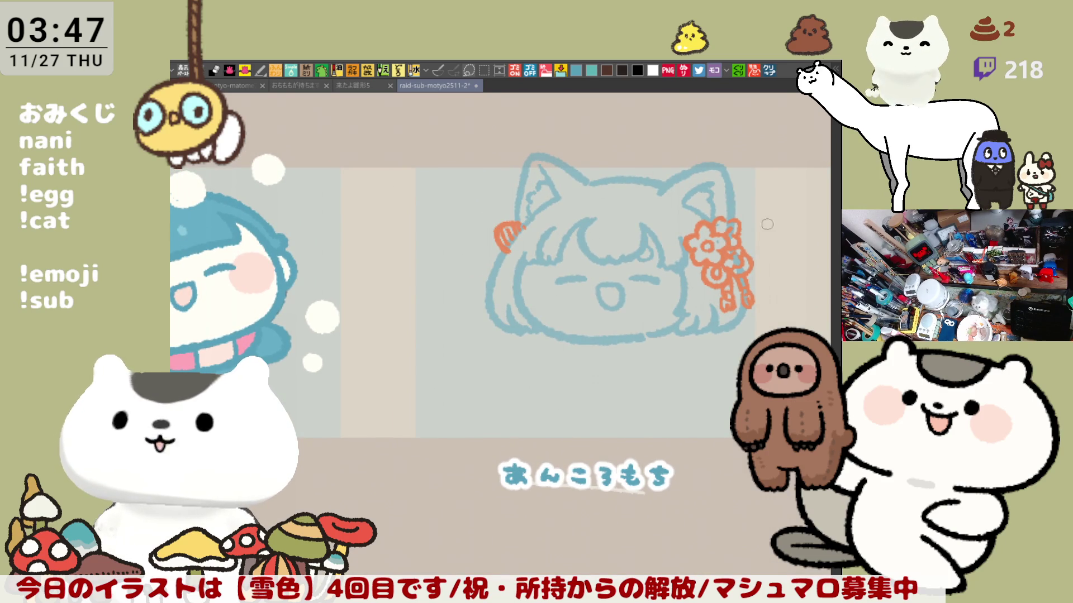
{"action": "mouse_move", "coordinate": [745, 227]}
{"action": "left_mouse_down"}
{"action": "mouse_move", "coordinate": [763, 243]}
{"action": "mouse_move", "coordinate": [751, 256]}
{"action": "left_mouse_up"}
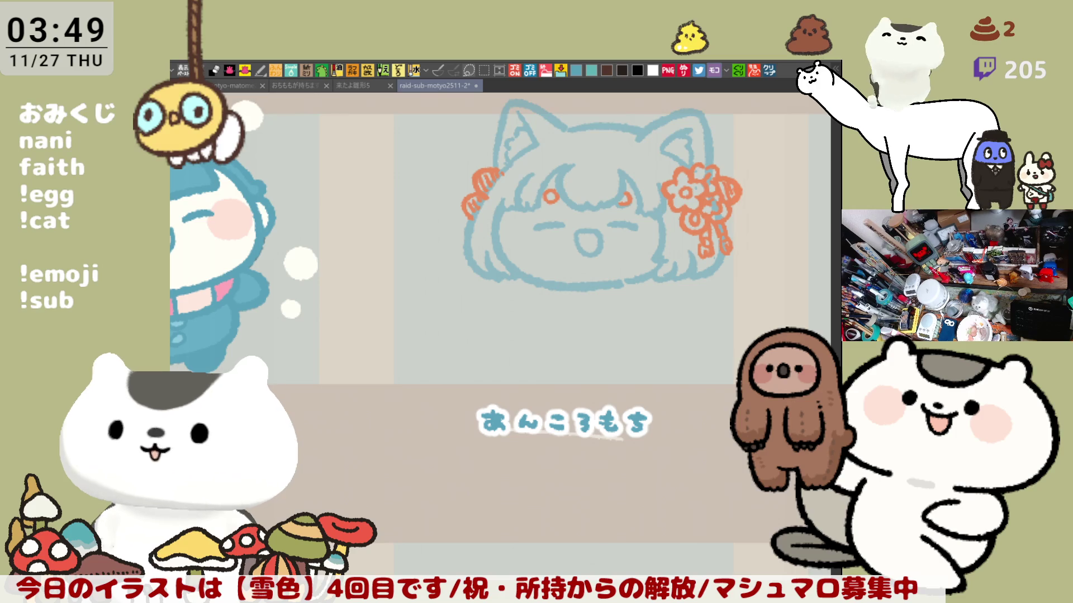
Try an orange collar curve with folds under the chin, then undo the collar strokes
{"action": "mouse_move", "coordinate": [669, 325]}
{"action": "left_mouse_down"}
{"action": "mouse_move", "coordinate": [634, 266]}
{"action": "mouse_move", "coordinate": [680, 323]}
{"action": "left_mouse_up"}
{"action": "left_click_drag", "start_coordinate": [540, 274], "coordinate": [656, 296]}
{"action": "key", "text": "ctrl+z"}
{"action": "mouse_move", "coordinate": [530, 272]}
{"action": "left_mouse_down"}
{"action": "mouse_move", "coordinate": [537, 293]}
{"action": "mouse_move", "coordinate": [686, 274]}
{"action": "left_mouse_up"}
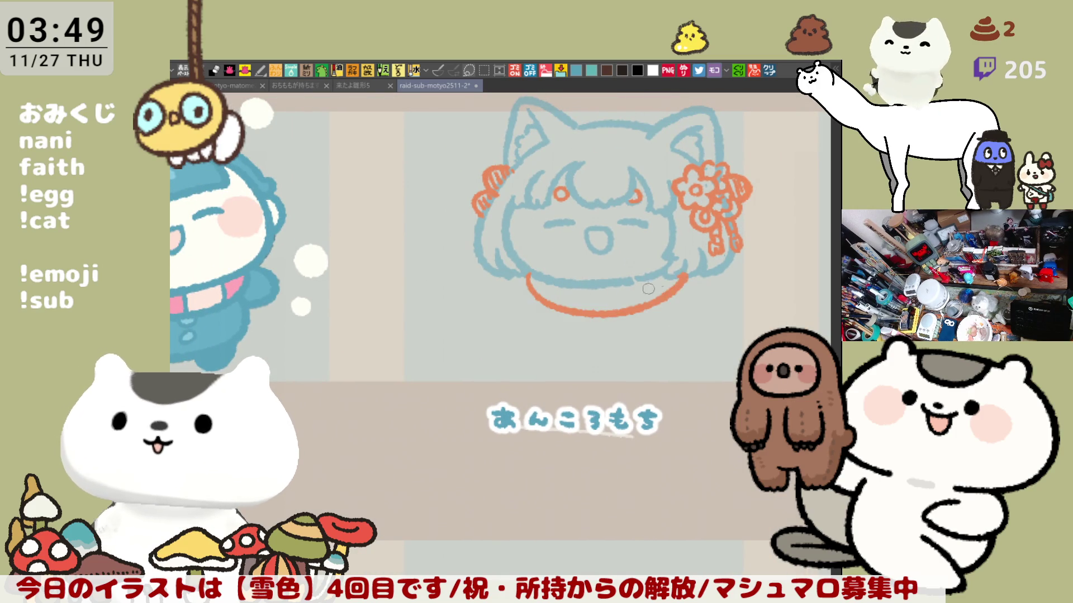
{"action": "key", "text": "ctrl+z"}
{"action": "mouse_move", "coordinate": [529, 272]}
{"action": "left_mouse_down"}
{"action": "mouse_move", "coordinate": [615, 310]}
{"action": "mouse_move", "coordinate": [678, 267]}
{"action": "left_mouse_up"}
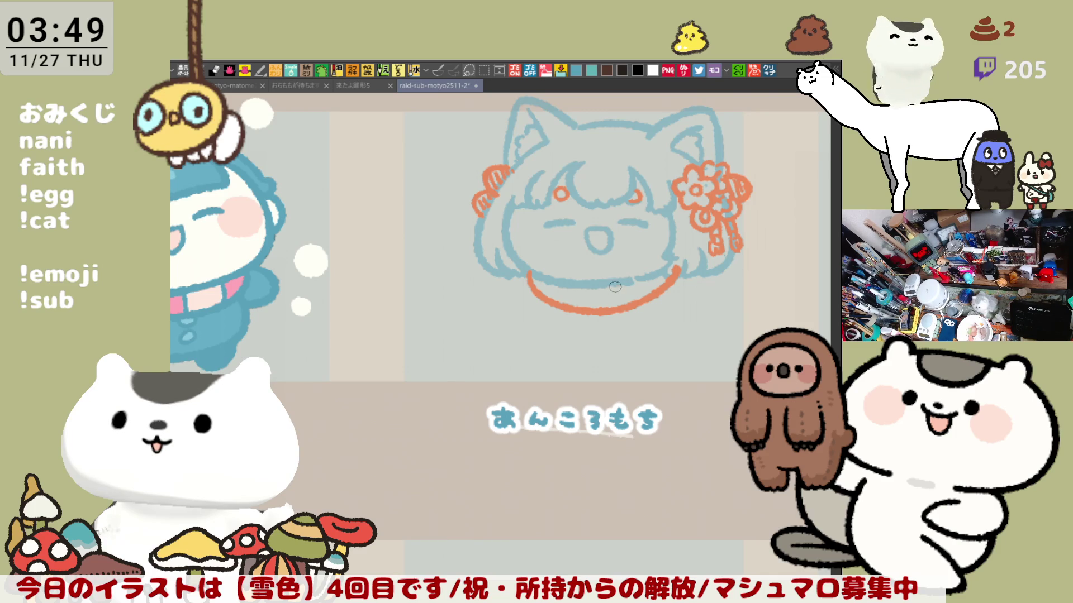
{"action": "key", "text": "ctrl+z"}
{"action": "mouse_move", "coordinate": [530, 272]}
{"action": "left_mouse_down"}
{"action": "mouse_move", "coordinate": [628, 312]}
{"action": "mouse_move", "coordinate": [677, 272]}
{"action": "left_mouse_up"}
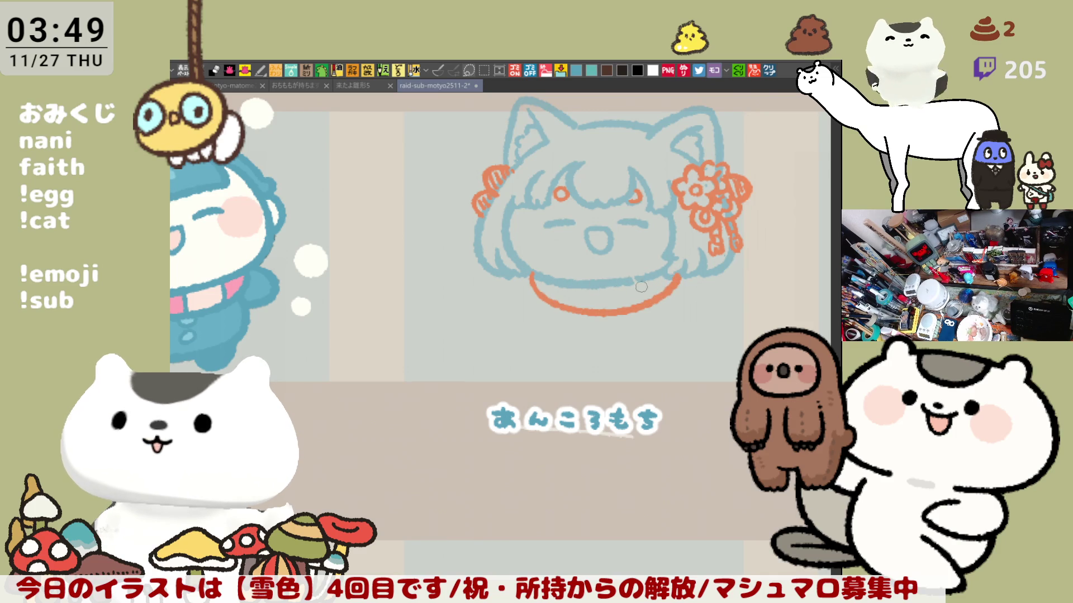
{"action": "mouse_move", "coordinate": [559, 279]}
{"action": "left_mouse_down"}
{"action": "mouse_move", "coordinate": [557, 303]}
{"action": "mouse_move", "coordinate": [599, 312]}
{"action": "left_mouse_up"}
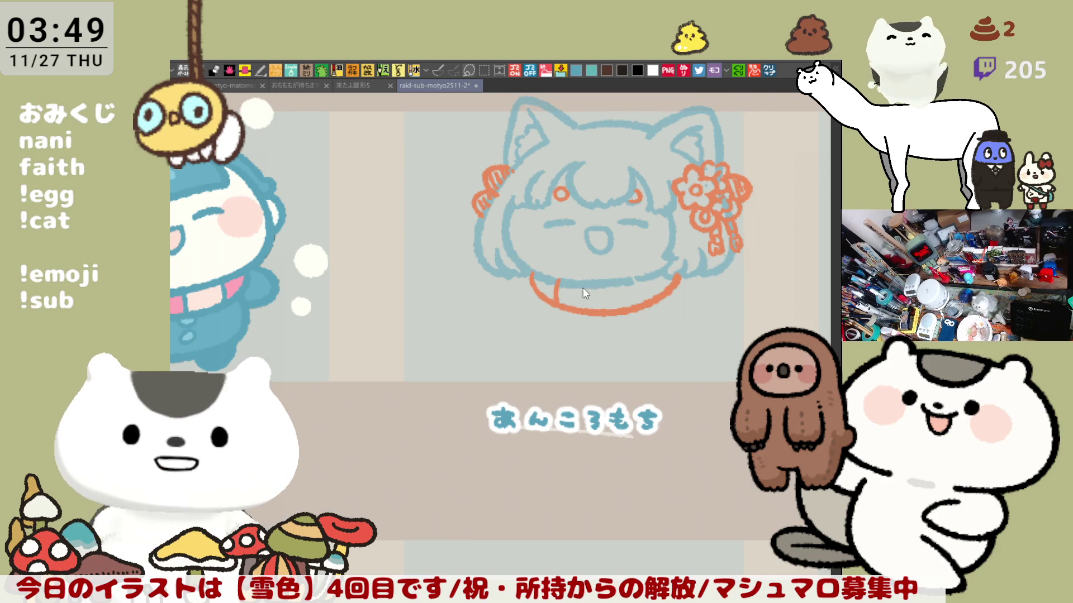
{"action": "key", "text": "ctrl+z"}
{"action": "key", "text": "ctrl+z"}
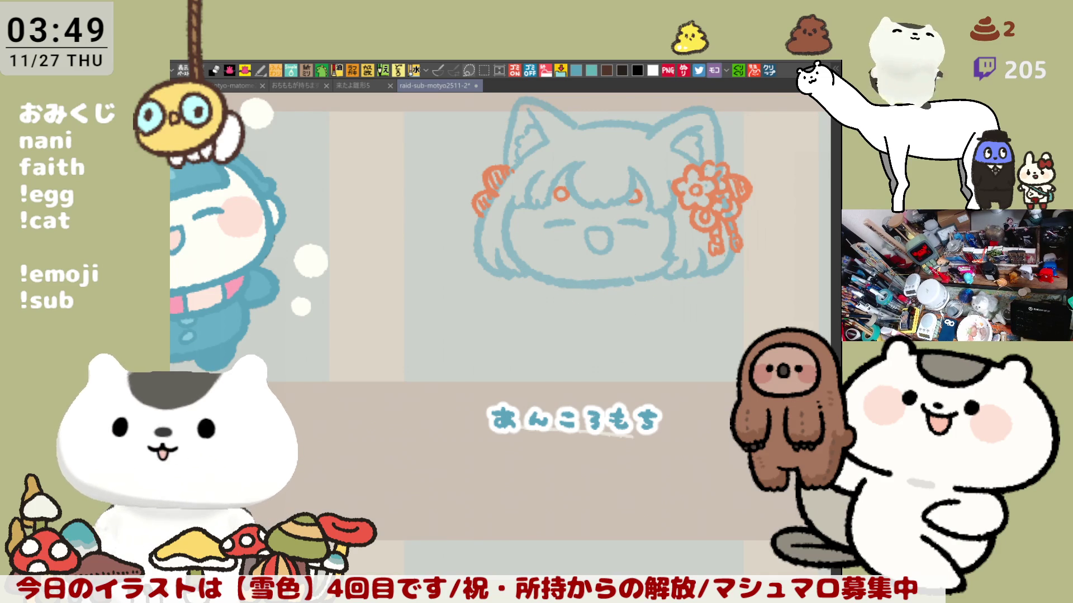
Draw a blue collar curve under the chin with vertical folds and hatch lines
{"action": "mouse_move", "coordinate": [528, 274]}
{"action": "left_mouse_down"}
{"action": "mouse_move", "coordinate": [551, 306]}
{"action": "mouse_move", "coordinate": [678, 279]}
{"action": "left_mouse_up"}
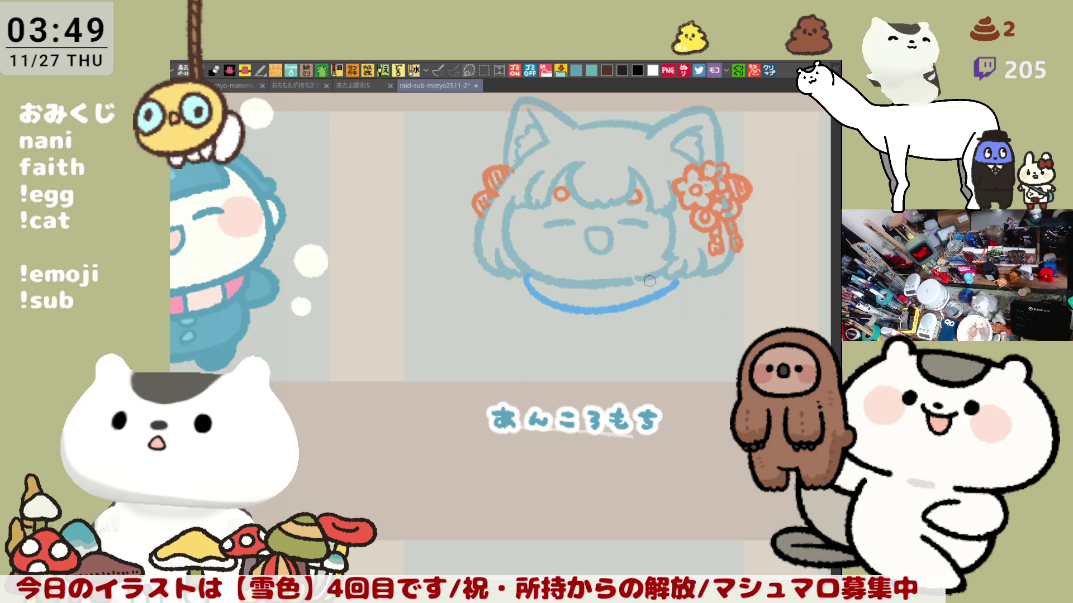
{"action": "key", "text": "ctrl+z"}
{"action": "left_click_drag", "start_coordinate": [528, 273], "coordinate": [680, 280]}
{"action": "key", "text": "ctrl+z"}
{"action": "mouse_move", "coordinate": [525, 274]}
{"action": "left_mouse_down"}
{"action": "mouse_move", "coordinate": [532, 294]}
{"action": "mouse_move", "coordinate": [684, 270]}
{"action": "left_mouse_up"}
{"action": "mouse_move", "coordinate": [552, 276]}
{"action": "left_mouse_down"}
{"action": "mouse_move", "coordinate": [550, 301]}
{"action": "mouse_move", "coordinate": [589, 295]}
{"action": "mouse_move", "coordinate": [588, 308]}
{"action": "mouse_move", "coordinate": [564, 306]}
{"action": "mouse_move", "coordinate": [637, 302]}
{"action": "left_mouse_up"}
{"action": "left_click_drag", "start_coordinate": [668, 268], "coordinate": [662, 285]}
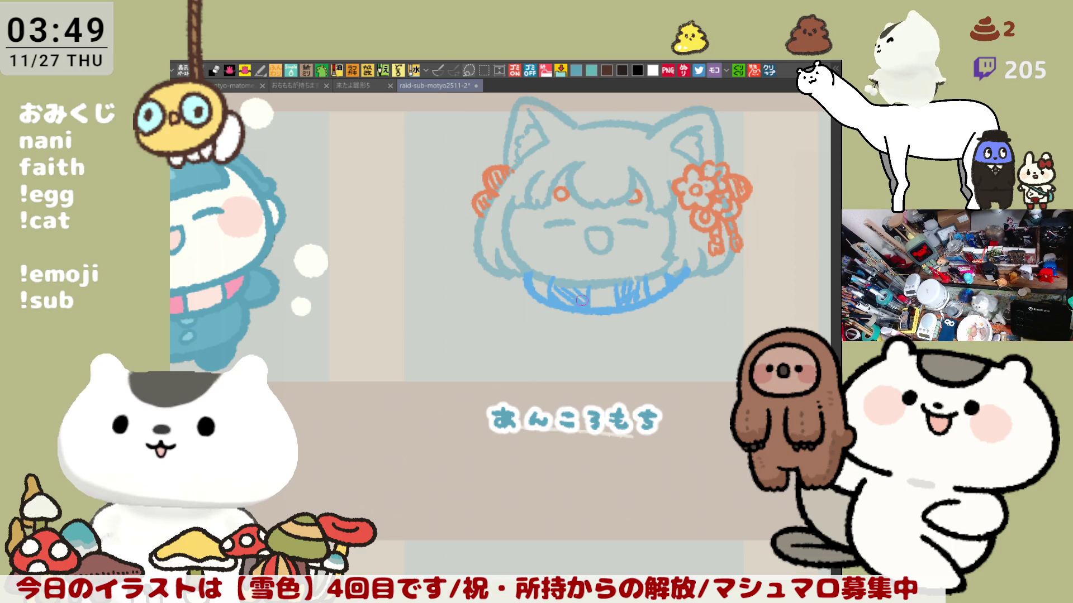
Add blue curls at the collar's left and right ends, redrawing misplaced strokes
{"action": "mouse_move", "coordinate": [528, 278]}
{"action": "left_mouse_down"}
{"action": "mouse_move", "coordinate": [500, 299]}
{"action": "mouse_move", "coordinate": [531, 307]}
{"action": "mouse_move", "coordinate": [500, 302]}
{"action": "mouse_move", "coordinate": [531, 308]}
{"action": "left_mouse_up"}
{"action": "key", "text": "ctrl+z"}
{"action": "mouse_move", "coordinate": [685, 274]}
{"action": "left_mouse_down"}
{"action": "mouse_move", "coordinate": [720, 274]}
{"action": "mouse_move", "coordinate": [690, 306]}
{"action": "left_mouse_up"}
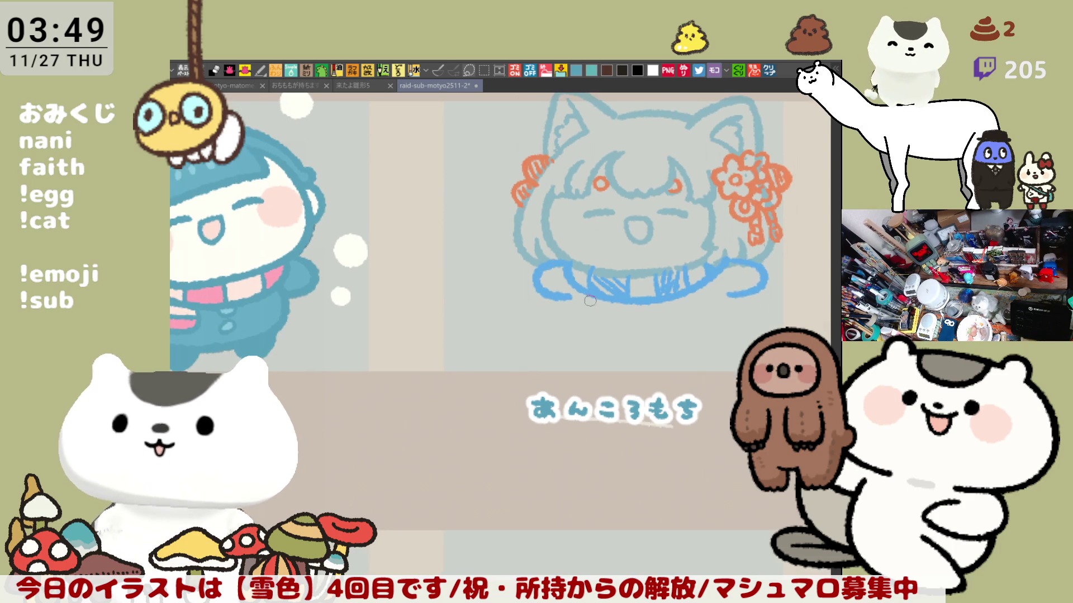
{"action": "left_click_drag", "start_coordinate": [576, 295], "coordinate": [592, 351]}
{"action": "key", "text": "ctrl+z"}
{"action": "key", "text": "ctrl+z"}
{"action": "key", "text": "ctrl+z"}
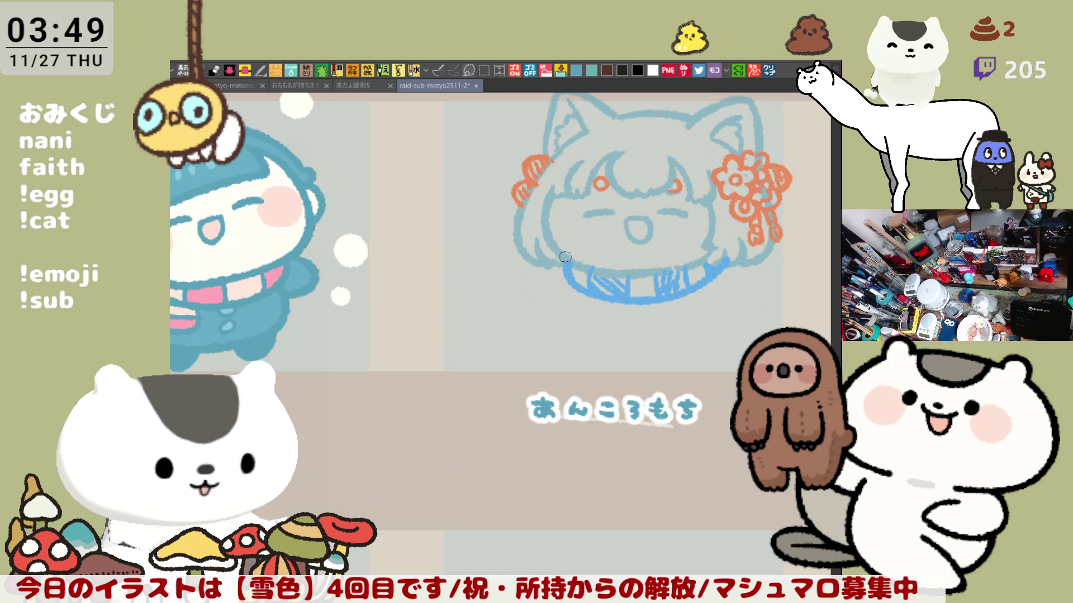
{"action": "left_click_drag", "start_coordinate": [567, 247], "coordinate": [562, 292]}
{"action": "mouse_move", "coordinate": [726, 262]}
{"action": "left_mouse_down"}
{"action": "mouse_move", "coordinate": [737, 293]}
{"action": "mouse_move", "coordinate": [723, 291]}
{"action": "left_mouse_up"}
{"action": "key", "text": "ctrl+z"}
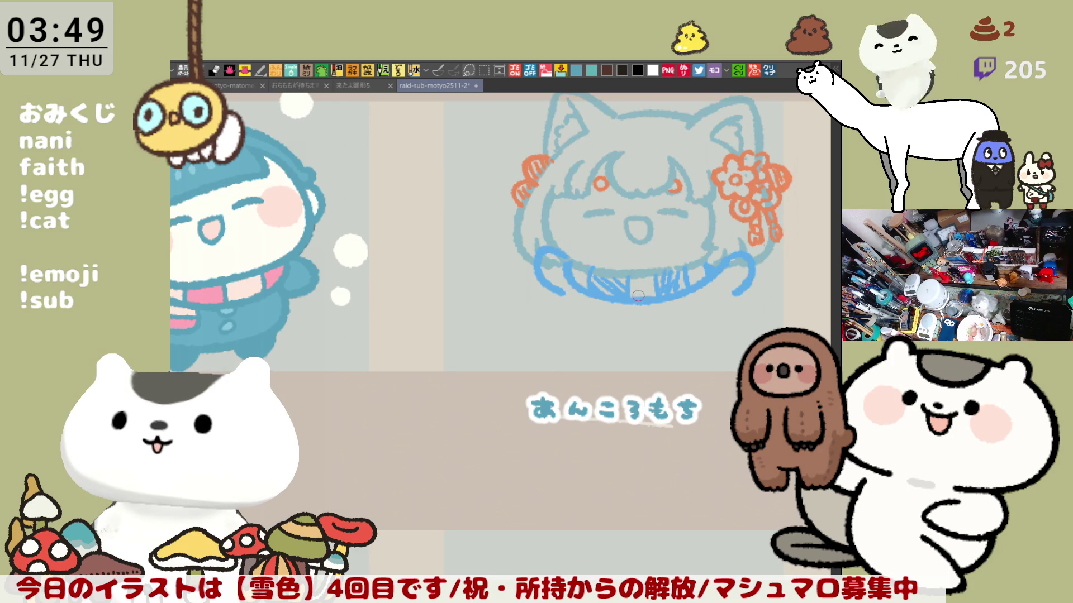
Sketch the blue body curve running down from the scarf, retrying until it fits
{"action": "mouse_move", "coordinate": [697, 345]}
{"action": "left_mouse_down"}
{"action": "mouse_move", "coordinate": [622, 328]}
{"action": "mouse_move", "coordinate": [637, 318]}
{"action": "left_mouse_up"}
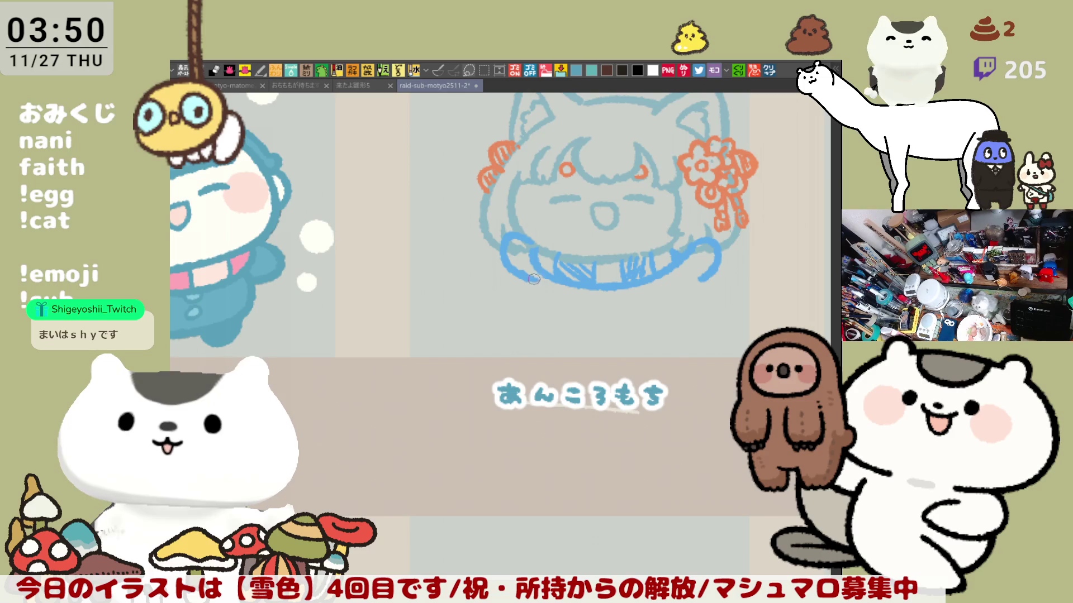
{"action": "mouse_move", "coordinate": [539, 278]}
{"action": "left_mouse_down"}
{"action": "mouse_move", "coordinate": [536, 307]}
{"action": "mouse_move", "coordinate": [574, 330]}
{"action": "left_mouse_up"}
{"action": "key", "text": "ctrl+z"}
{"action": "key", "text": "ctrl+z"}
{"action": "key", "text": "ctrl+z"}
{"action": "mouse_move", "coordinate": [540, 280]}
{"action": "left_mouse_down"}
{"action": "mouse_move", "coordinate": [556, 334]}
{"action": "mouse_move", "coordinate": [584, 336]}
{"action": "left_mouse_up"}
{"action": "key", "text": "ctrl+z"}
{"action": "mouse_move", "coordinate": [538, 278]}
{"action": "left_mouse_down"}
{"action": "mouse_move", "coordinate": [554, 331]}
{"action": "mouse_move", "coordinate": [680, 320]}
{"action": "left_mouse_up"}
{"action": "key", "text": "ctrl+z"}
{"action": "left_click_drag", "start_coordinate": [614, 333], "coordinate": [679, 320]}
{"action": "key", "text": "ctrl+z"}
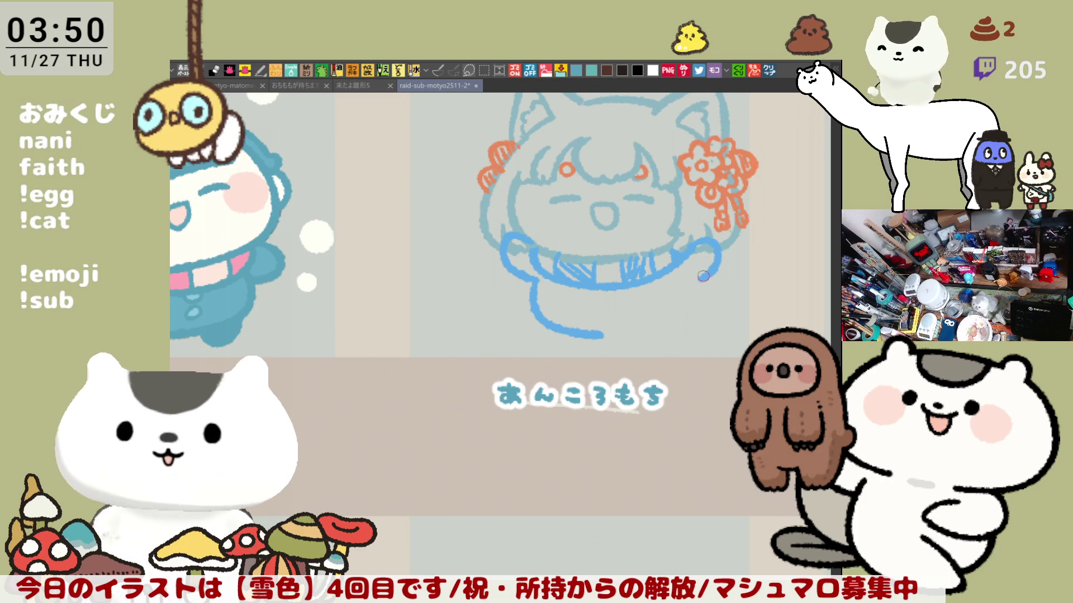
{"action": "left_click_drag", "start_coordinate": [684, 278], "coordinate": [692, 304]}
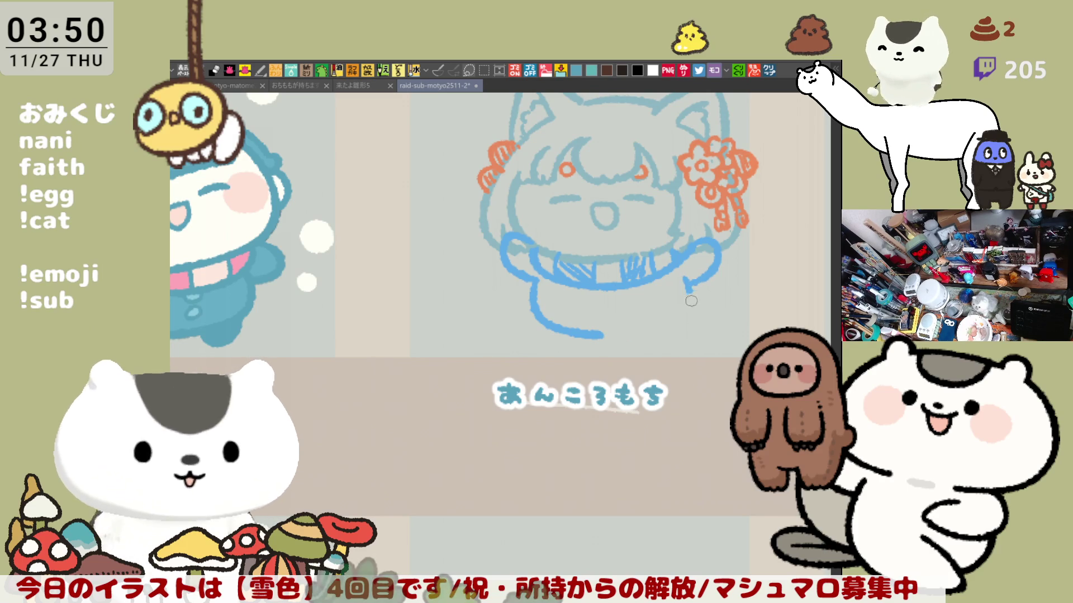
With the canvas flipped horizontally, redraw the lower-left body curve neatly, then flip back
{"action": "key", "text": "ctrl+z"}
{"action": "key", "text": "h"}
{"action": "scroll", "coordinate": [704, 350], "scroll_direction": "down", "scroll_amount": 2}
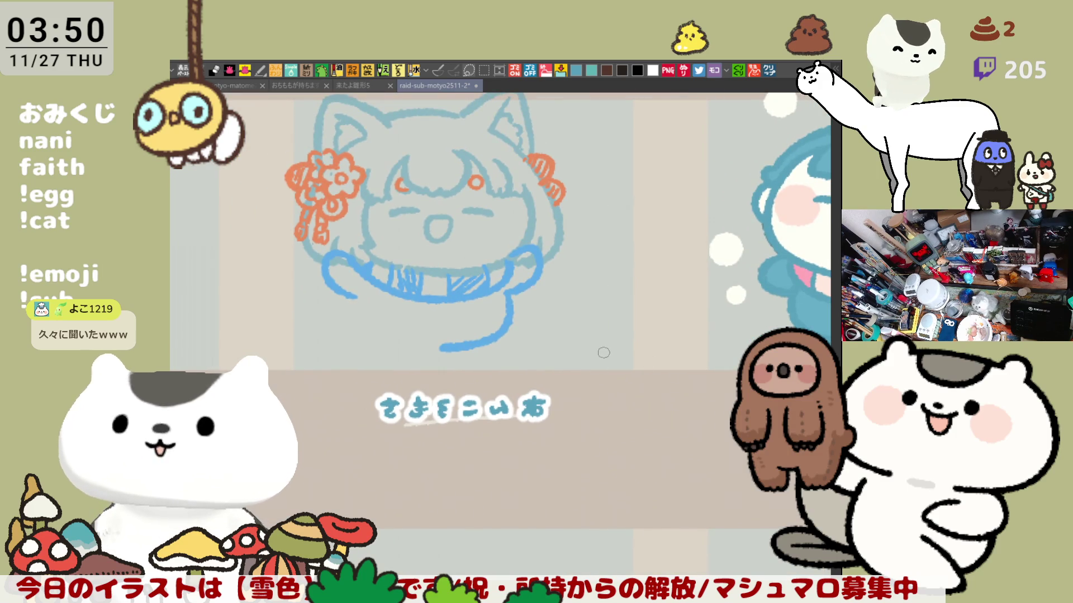
{"action": "scroll", "coordinate": [450, 322], "scroll_direction": "up", "scroll_amount": 2}
{"action": "mouse_move", "coordinate": [409, 303]}
{"action": "left_mouse_down"}
{"action": "mouse_move", "coordinate": [410, 334]}
{"action": "mouse_move", "coordinate": [430, 347]}
{"action": "mouse_move", "coordinate": [419, 346]}
{"action": "mouse_move", "coordinate": [458, 352]}
{"action": "left_mouse_up"}
{"action": "key", "text": "ctrl+z"}
{"action": "key", "text": "ctrl+z"}
{"action": "mouse_move", "coordinate": [413, 300]}
{"action": "left_mouse_down"}
{"action": "mouse_move", "coordinate": [414, 338]}
{"action": "mouse_move", "coordinate": [470, 355]}
{"action": "left_mouse_up"}
{"action": "key", "text": "ctrl+z"}
{"action": "left_click_drag", "start_coordinate": [407, 300], "coordinate": [472, 350]}
{"action": "key", "text": "ctrl+z"}
{"action": "mouse_move", "coordinate": [411, 299]}
{"action": "left_mouse_down"}
{"action": "mouse_move", "coordinate": [414, 341]}
{"action": "mouse_move", "coordinate": [500, 353]}
{"action": "left_mouse_up"}
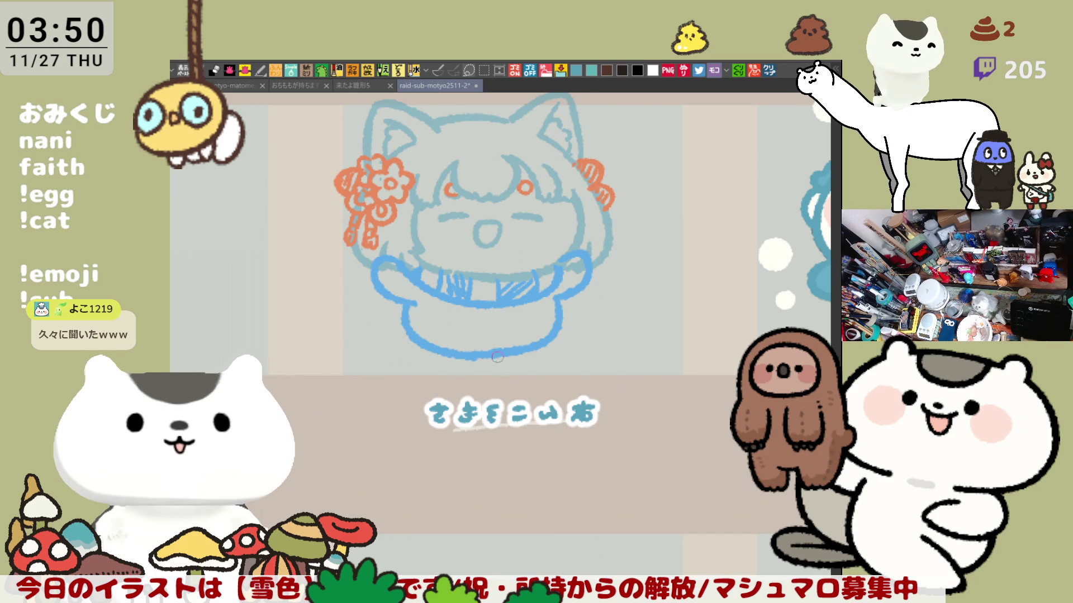
{"action": "key", "text": "h"}
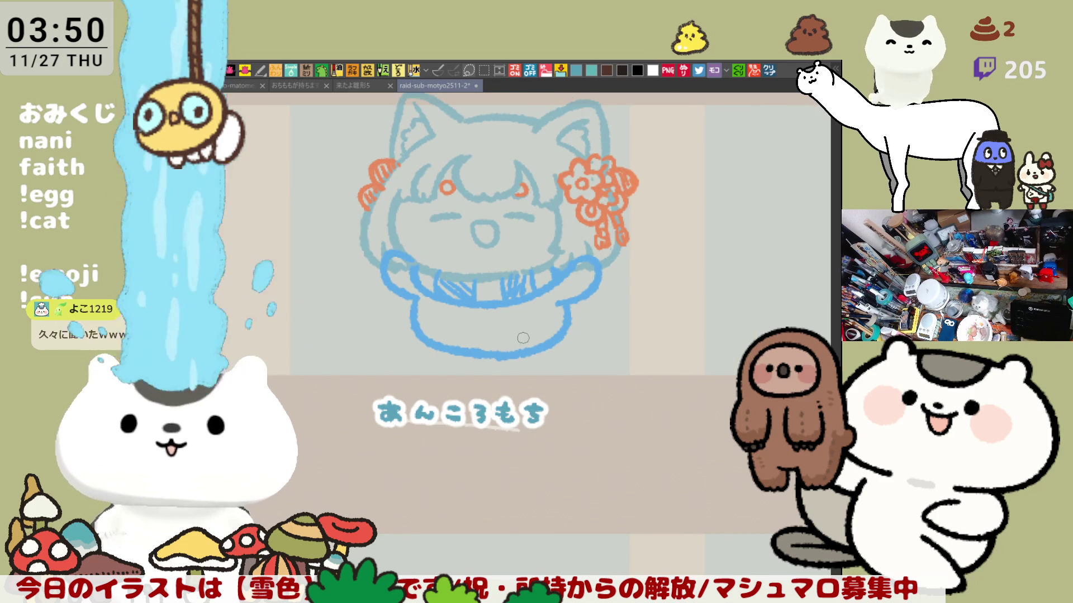
Redraw the bottom body stroke to close the gap in the outline
{"action": "key", "text": "ctrl+z"}
{"action": "left_click_drag", "start_coordinate": [516, 341], "coordinate": [552, 333]}
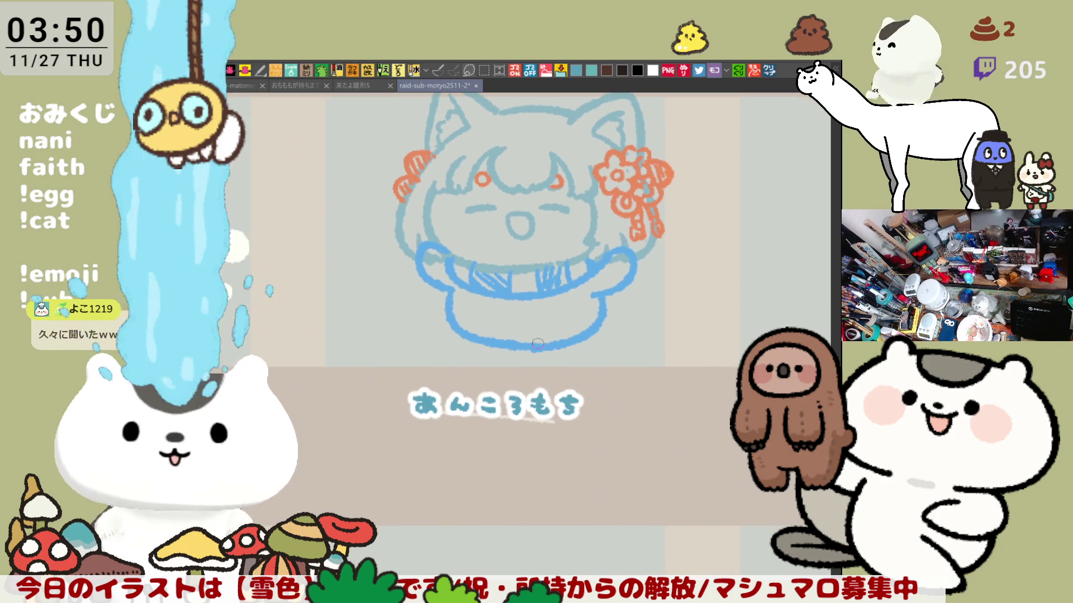
{"action": "key", "text": "ctrl+z"}
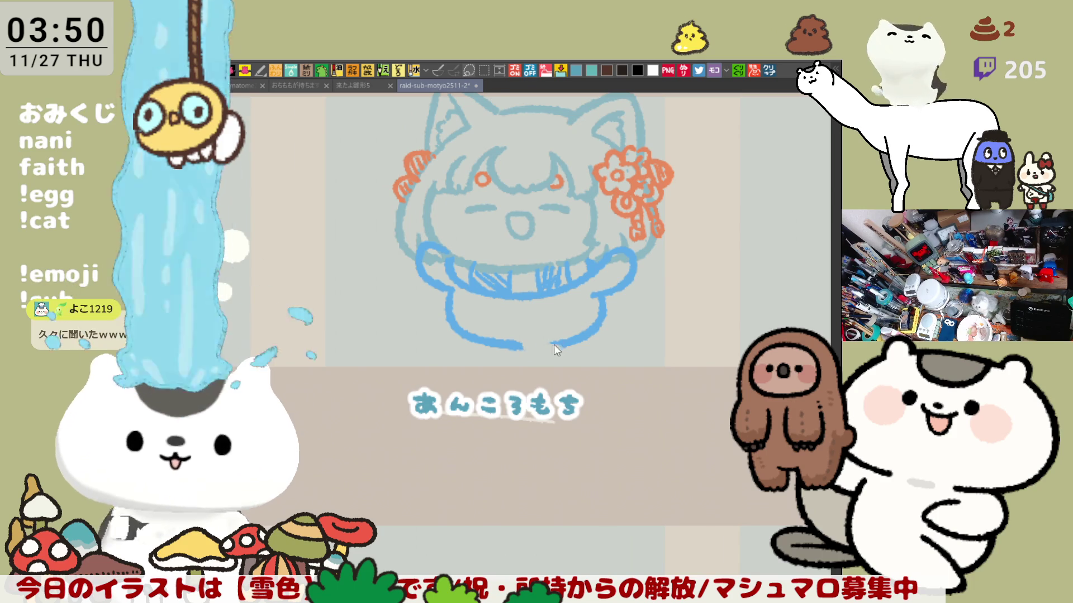
{"action": "left_click_drag", "start_coordinate": [523, 341], "coordinate": [559, 349]}
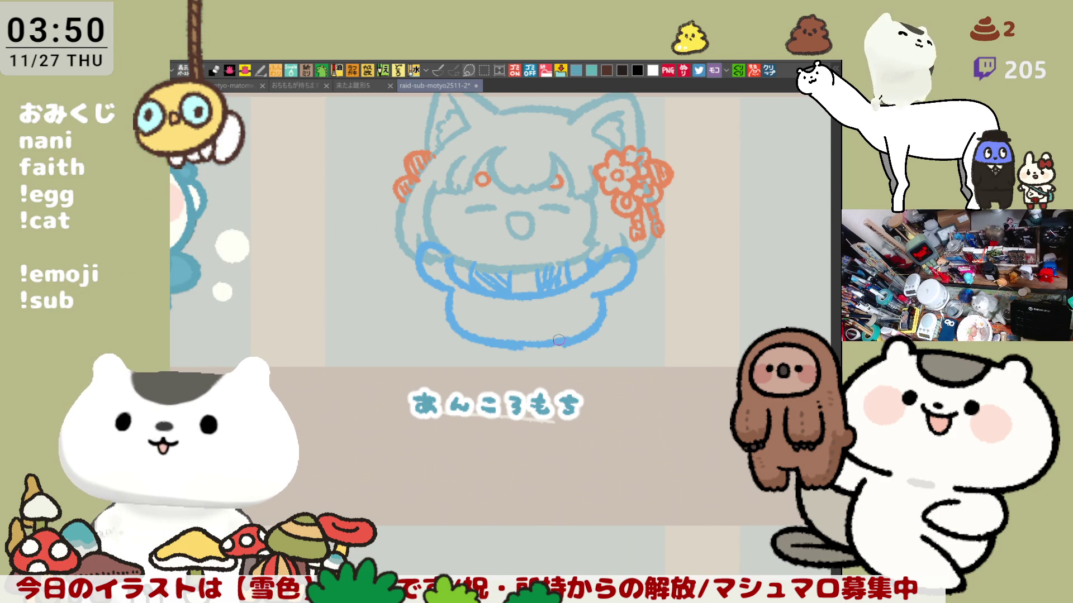
Draw a small bell under the collar and two feet filled solid blue
{"action": "left_click_drag", "start_coordinate": [520, 299], "coordinate": [537, 320]}
{"action": "mouse_move", "coordinate": [495, 347]}
{"action": "left_mouse_down"}
{"action": "mouse_move", "coordinate": [500, 362]}
{"action": "mouse_move", "coordinate": [481, 338]}
{"action": "mouse_move", "coordinate": [503, 352]}
{"action": "mouse_move", "coordinate": [511, 342]}
{"action": "mouse_move", "coordinate": [581, 350]}
{"action": "left_mouse_up"}
{"action": "left_click", "coordinate": [500, 350]}
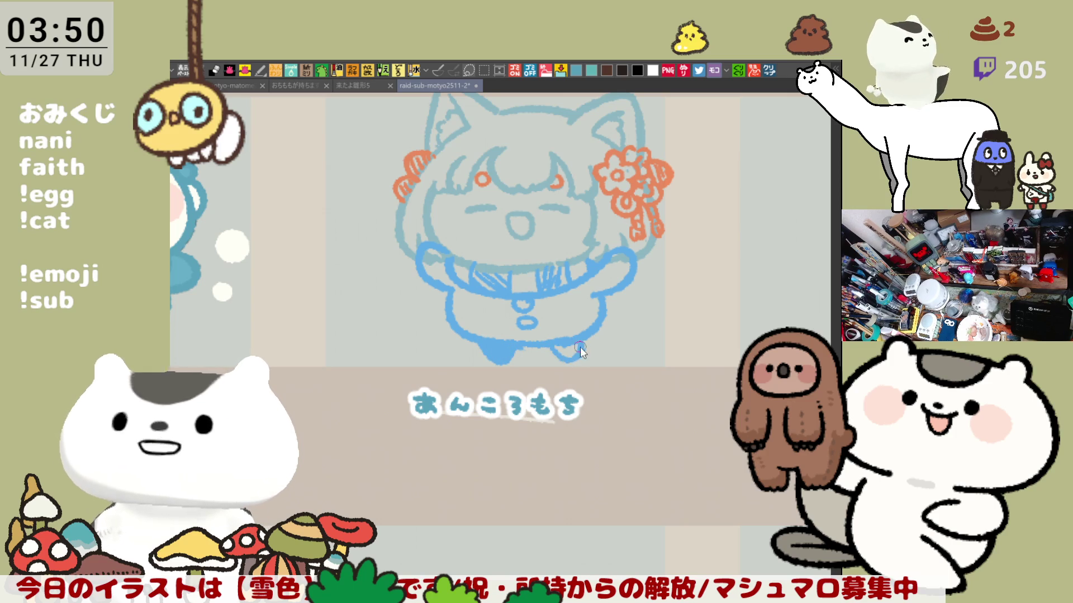
{"action": "left_click", "coordinate": [567, 352]}
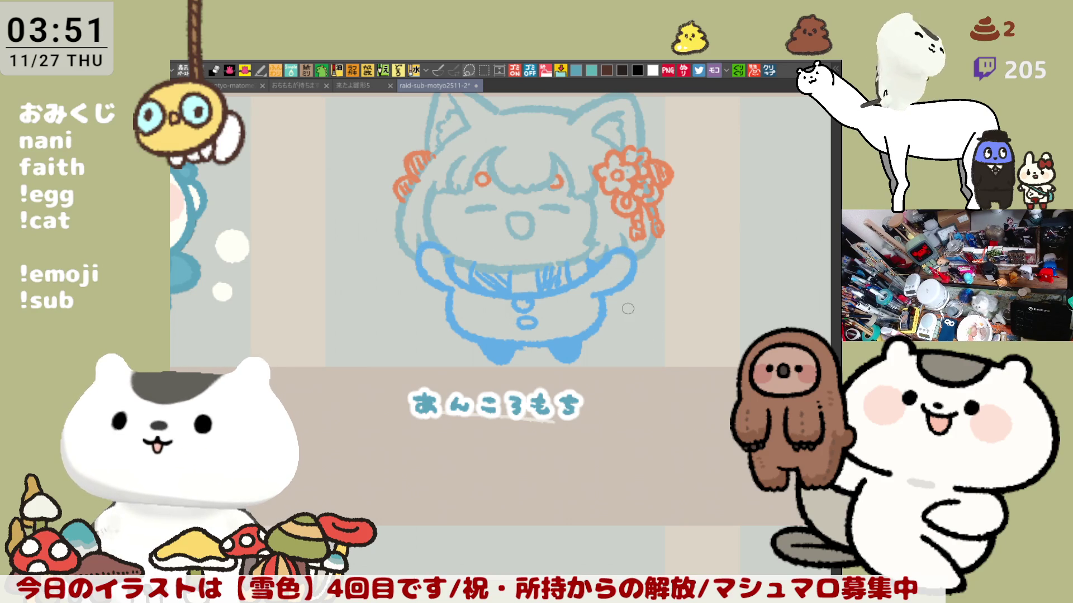
Draw the tail curling out to the right with stripes along it
{"action": "mouse_move", "coordinate": [609, 295]}
{"action": "left_mouse_down"}
{"action": "mouse_move", "coordinate": [647, 328]}
{"action": "mouse_move", "coordinate": [633, 354]}
{"action": "mouse_move", "coordinate": [653, 337]}
{"action": "mouse_move", "coordinate": [621, 345]}
{"action": "mouse_move", "coordinate": [606, 329]}
{"action": "left_mouse_up"}
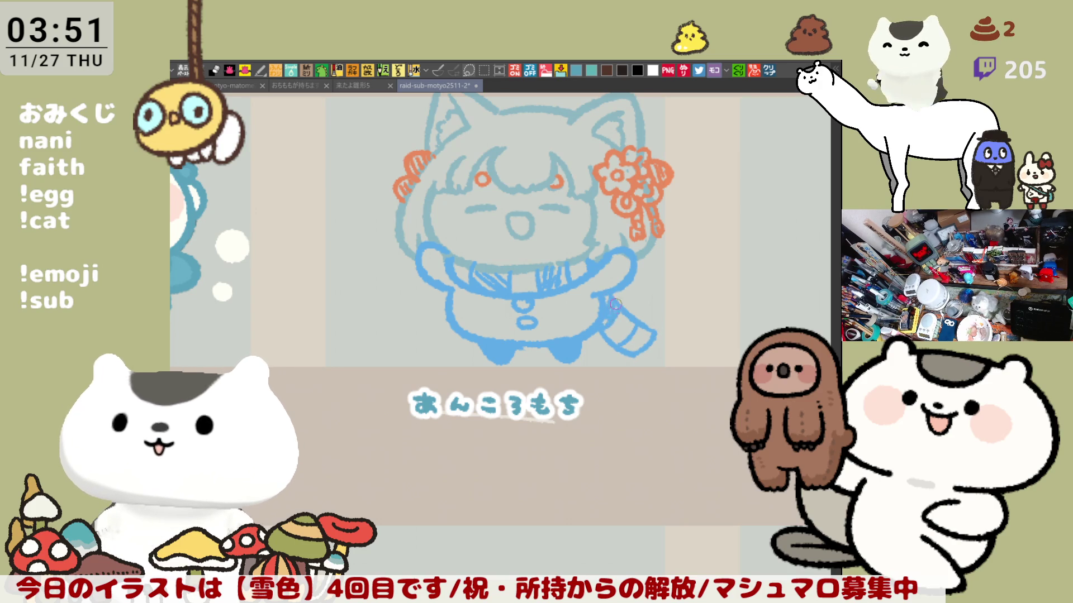
{"action": "left_click_drag", "start_coordinate": [625, 343], "coordinate": [654, 331]}
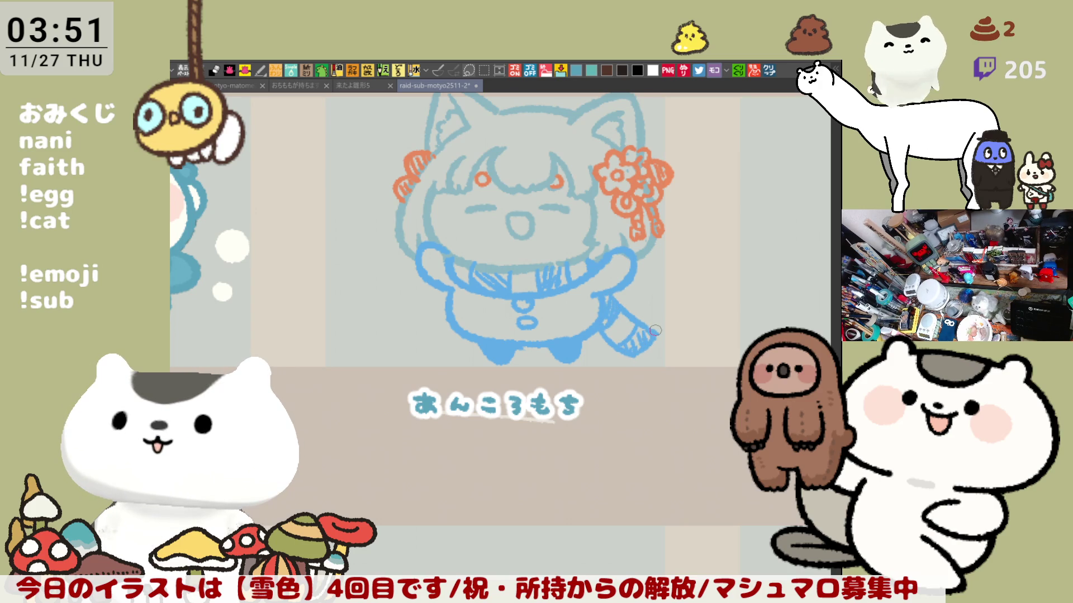
{"action": "scroll", "coordinate": [655, 330], "scroll_direction": "down", "scroll_amount": 3}
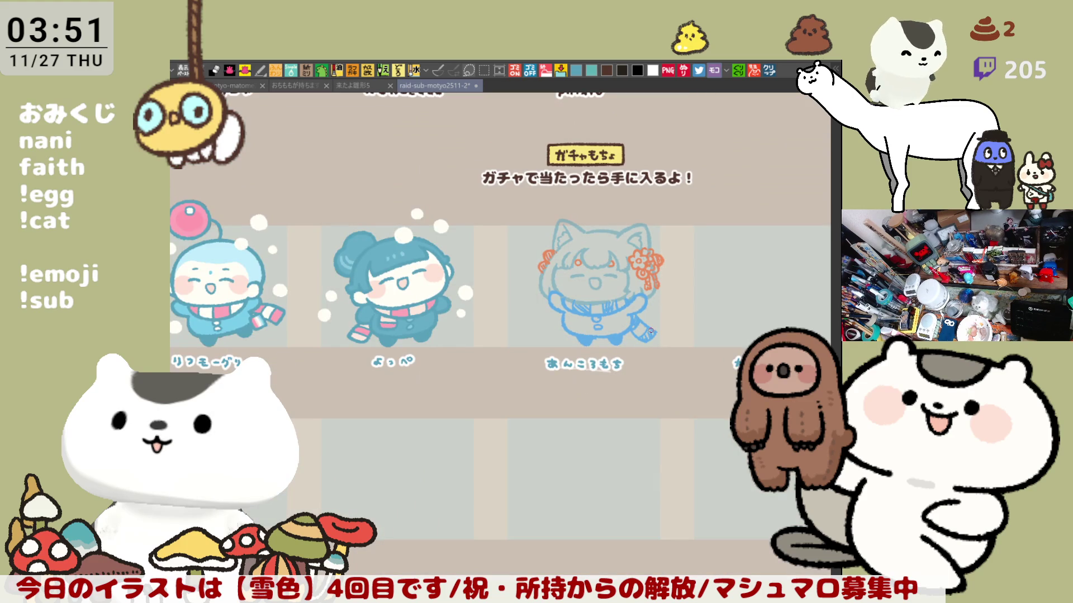
Select the girl and her caption and nudge them slightly left
{"action": "scroll", "coordinate": [627, 327], "scroll_direction": "down", "scroll_amount": 2}
{"action": "scroll", "coordinate": [492, 288], "scroll_direction": "up", "scroll_amount": 4}
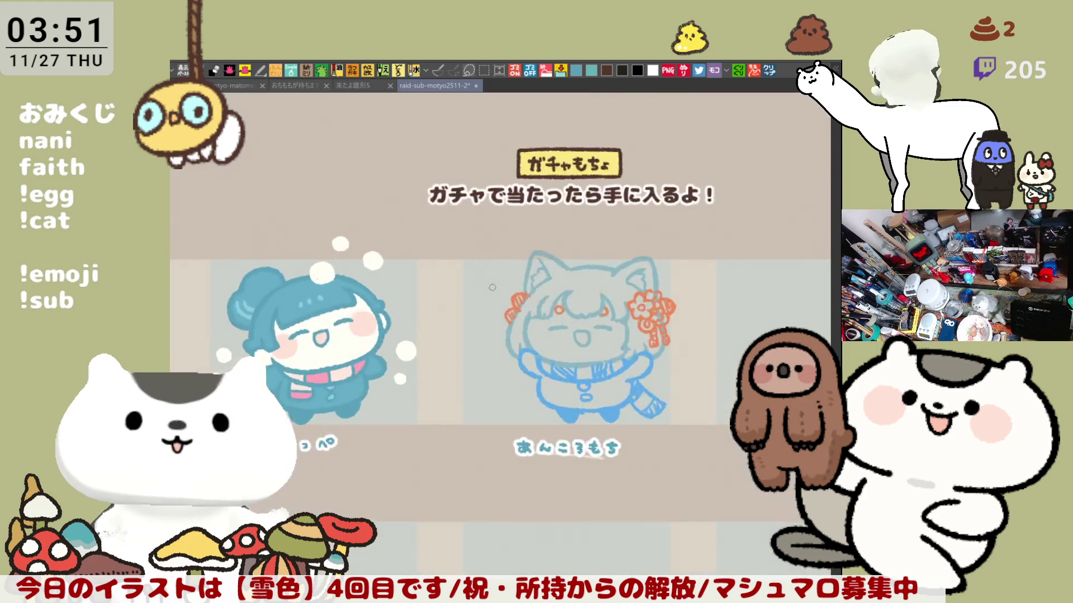
{"action": "scroll", "coordinate": [493, 288], "scroll_direction": "up", "scroll_amount": 3}
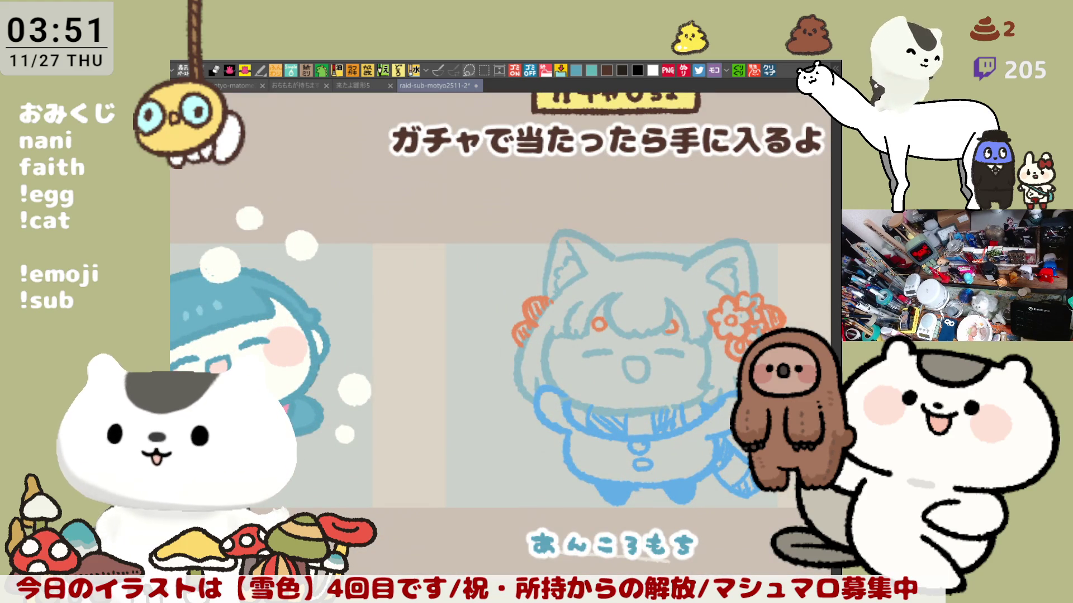
{"action": "left_click_drag", "start_coordinate": [559, 335], "coordinate": [439, 296]}
{"action": "left_click_drag", "start_coordinate": [328, 162], "coordinate": [731, 521]}
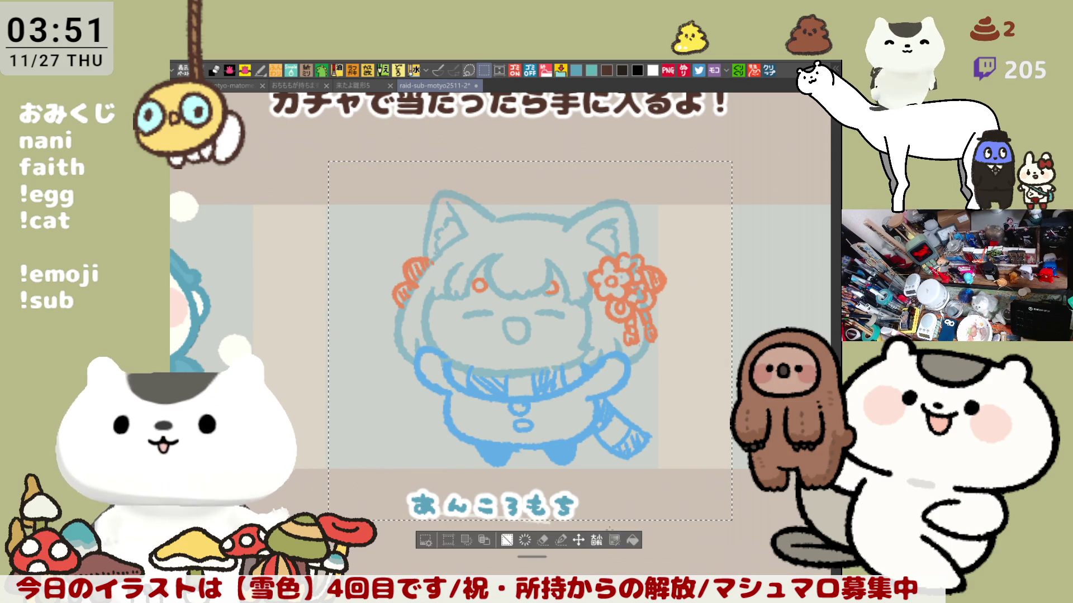
{"action": "left_click", "coordinate": [579, 541]}
{"action": "left_click_drag", "start_coordinate": [592, 472], "coordinate": [580, 474]}
{"action": "left_click_drag", "start_coordinate": [571, 473], "coordinate": [561, 474]}
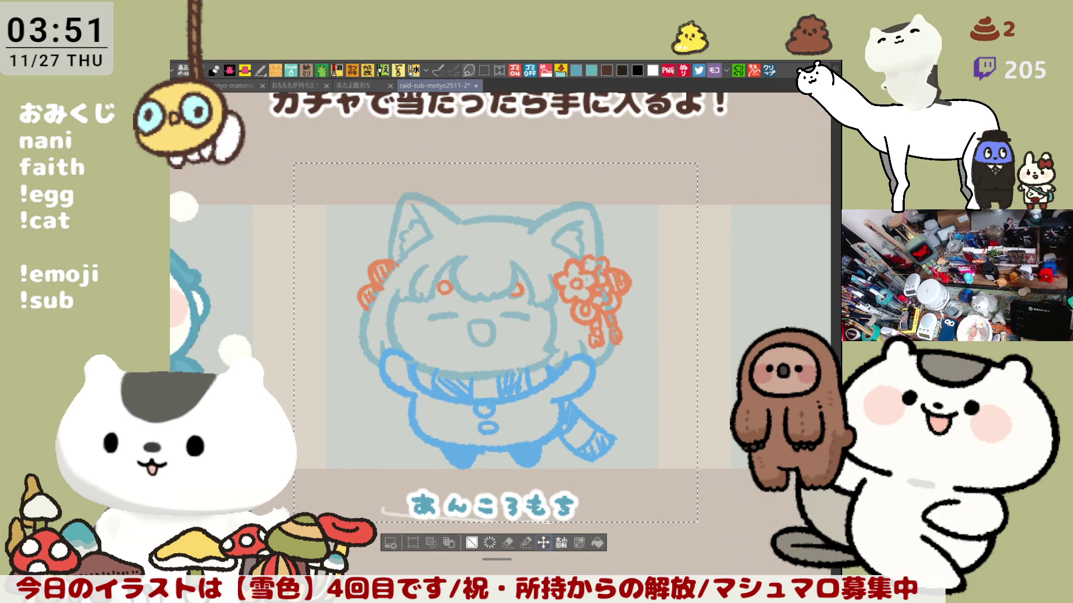
{"action": "key", "text": "ctrl+d"}
Erase the white streak under the あんころもち caption with a rectangular selection
{"action": "mouse_move", "coordinate": [517, 570]}
{"action": "left_mouse_down"}
{"action": "mouse_move", "coordinate": [543, 519]}
{"action": "mouse_move", "coordinate": [642, 436]}
{"action": "mouse_move", "coordinate": [604, 410]}
{"action": "left_mouse_up"}
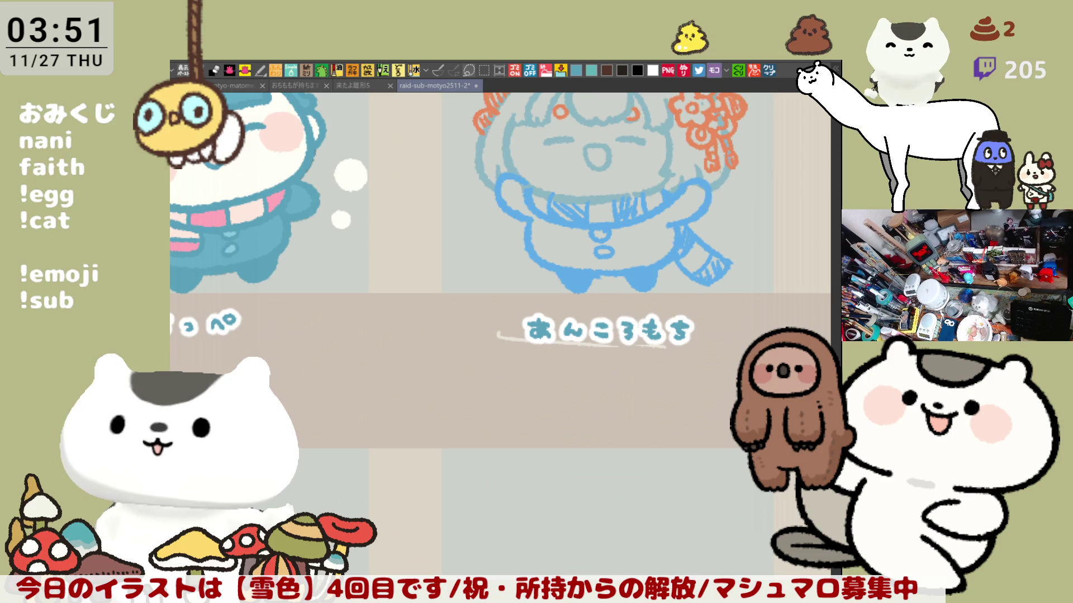
{"action": "key", "text": "m"}
{"action": "mouse_move", "coordinate": [792, 494]}
{"action": "left_mouse_down"}
{"action": "mouse_move", "coordinate": [590, 323]}
{"action": "mouse_move", "coordinate": [414, 297]}
{"action": "mouse_move", "coordinate": [425, 304]}
{"action": "left_mouse_up"}
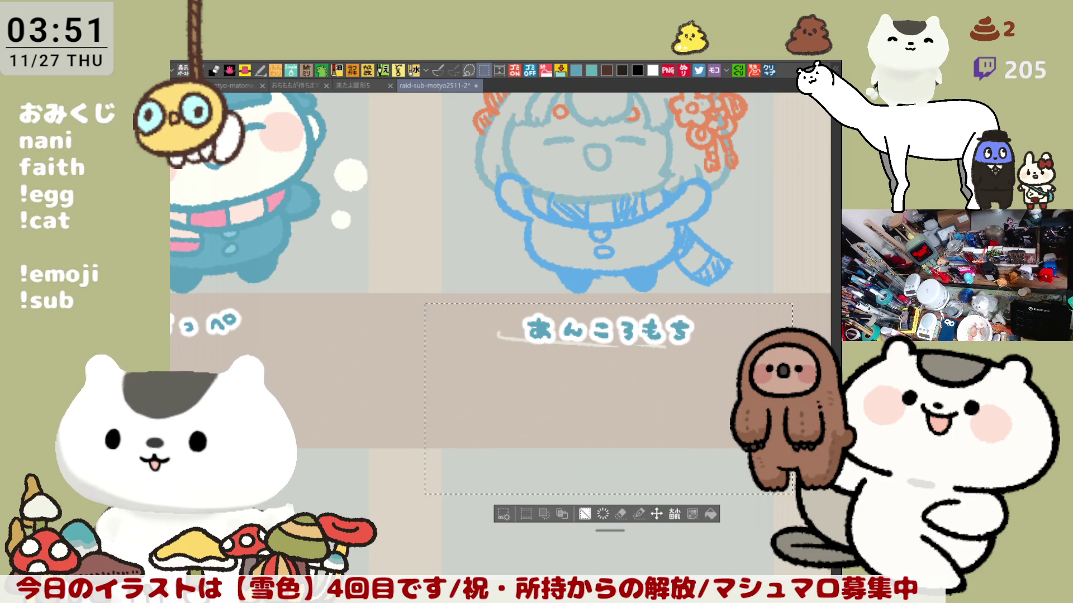
{"action": "key", "text": "Delete"}
{"action": "mouse_move", "coordinate": [707, 601]}
{"action": "left_mouse_down"}
{"action": "mouse_move", "coordinate": [711, 480]}
{"action": "mouse_move", "coordinate": [728, 463]}
{"action": "left_mouse_up"}
{"action": "key", "text": "ctrl+d"}
Save the illustration file
{"action": "scroll", "coordinate": [728, 462], "scroll_direction": "down", "scroll_amount": 3}
{"action": "scroll", "coordinate": [694, 448], "scroll_direction": "up", "scroll_amount": 5}
{"action": "key", "text": "ctrl+s"}
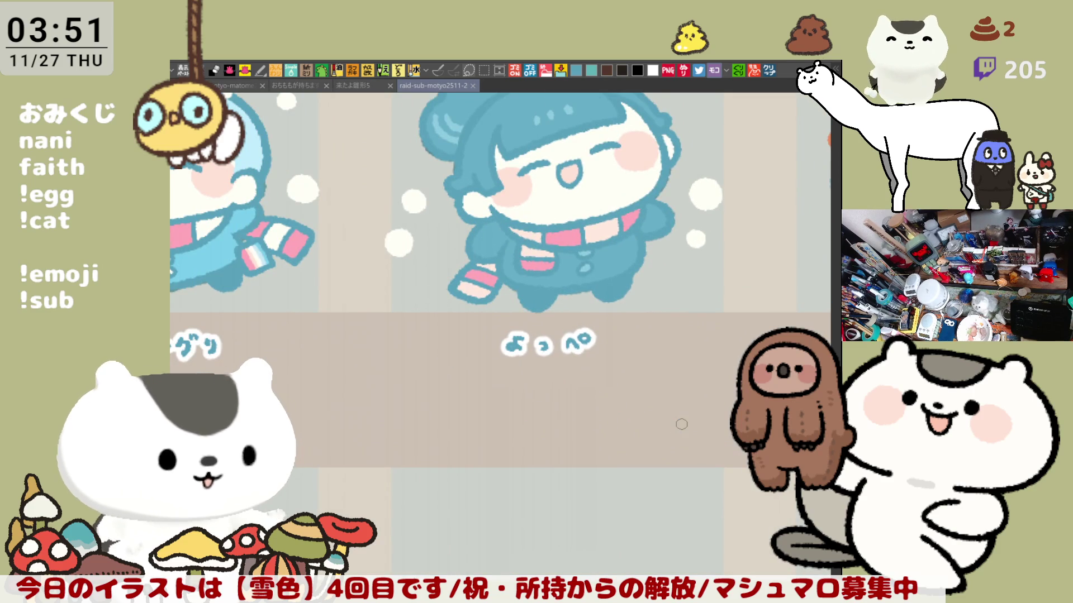
Fade the sketch layer to a lower opacity for tracing
{"action": "scroll", "coordinate": [557, 447], "scroll_direction": "down", "scroll_amount": 2}
{"action": "scroll", "coordinate": [489, 453], "scroll_direction": "up", "scroll_amount": 2}
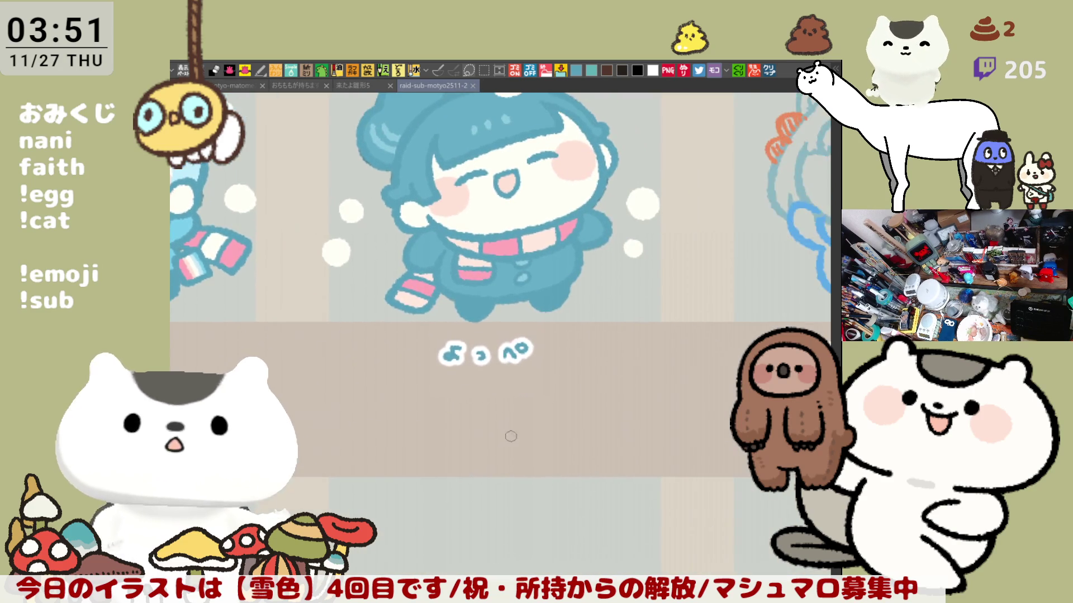
{"action": "left_click_drag", "start_coordinate": [679, 378], "coordinate": [542, 409]}
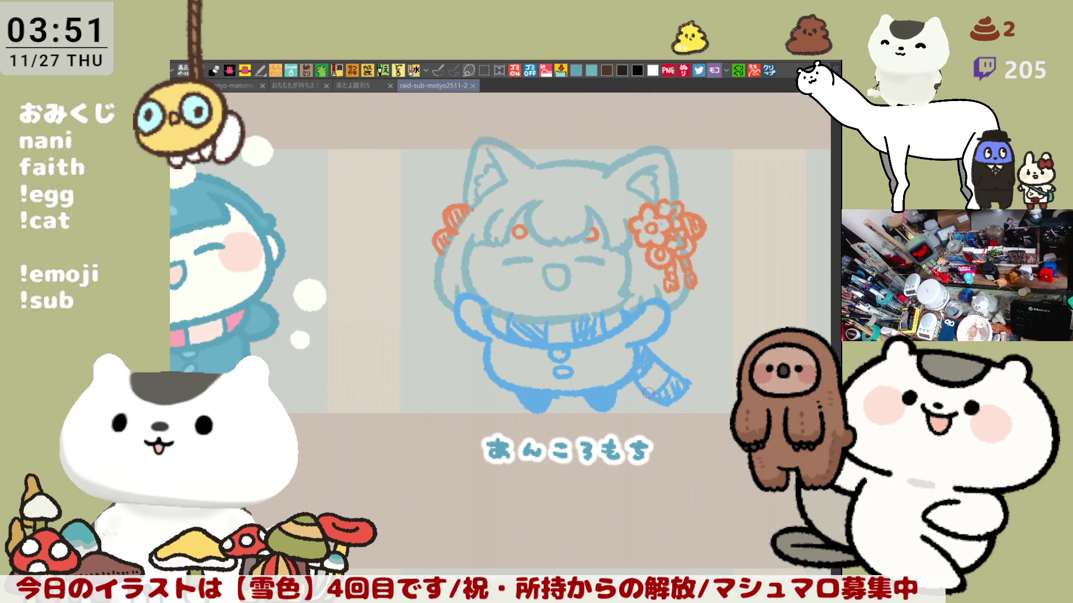
{"action": "key", "text": "Delete"}
{"action": "key", "text": "ctrl+z"}
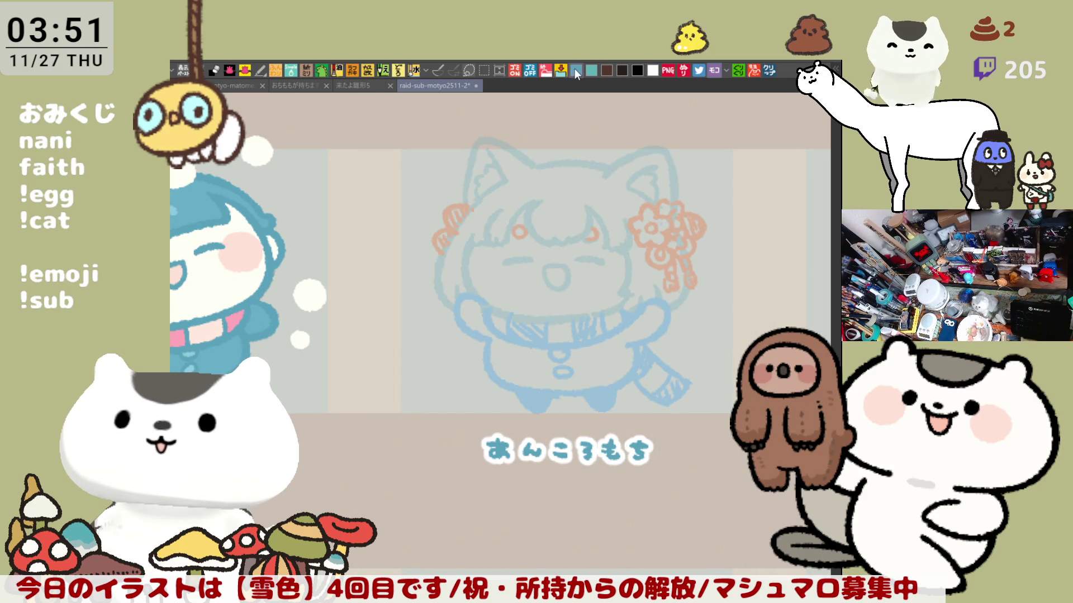
Trace the left ear's outer outline in dark teal, retrying until clean
{"action": "left_click_drag", "start_coordinate": [682, 316], "coordinate": [601, 321]}
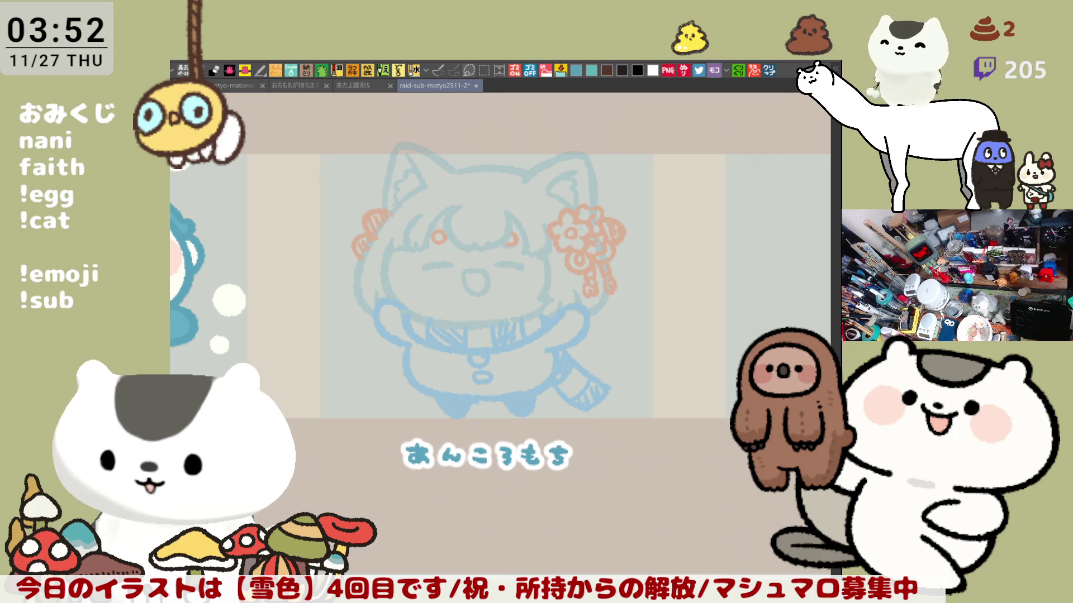
{"action": "left_click_drag", "start_coordinate": [504, 286], "coordinate": [608, 294]}
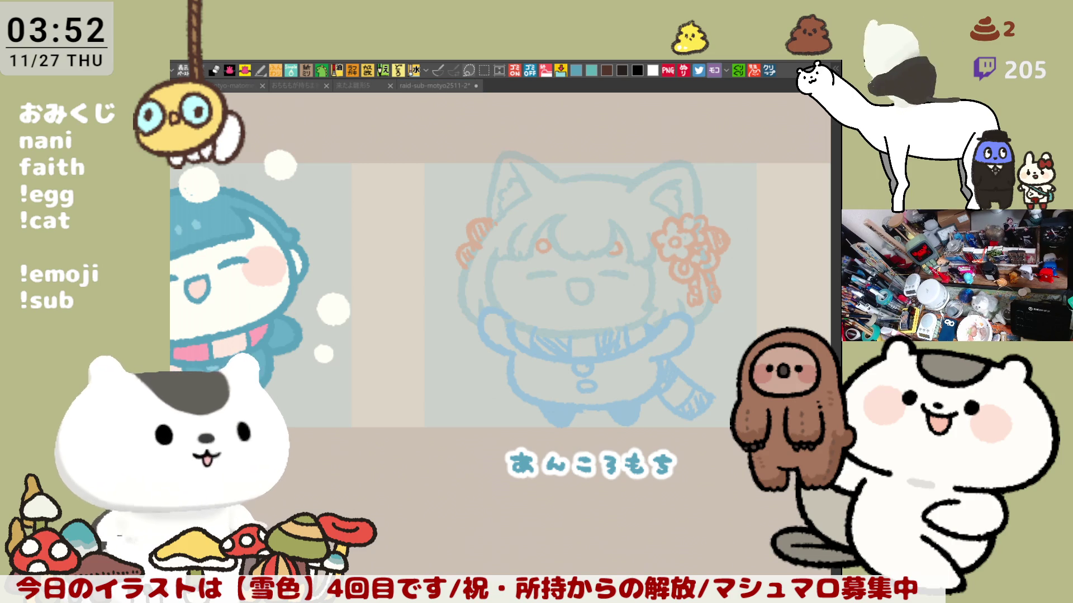
{"action": "left_click", "coordinate": [682, 372]}
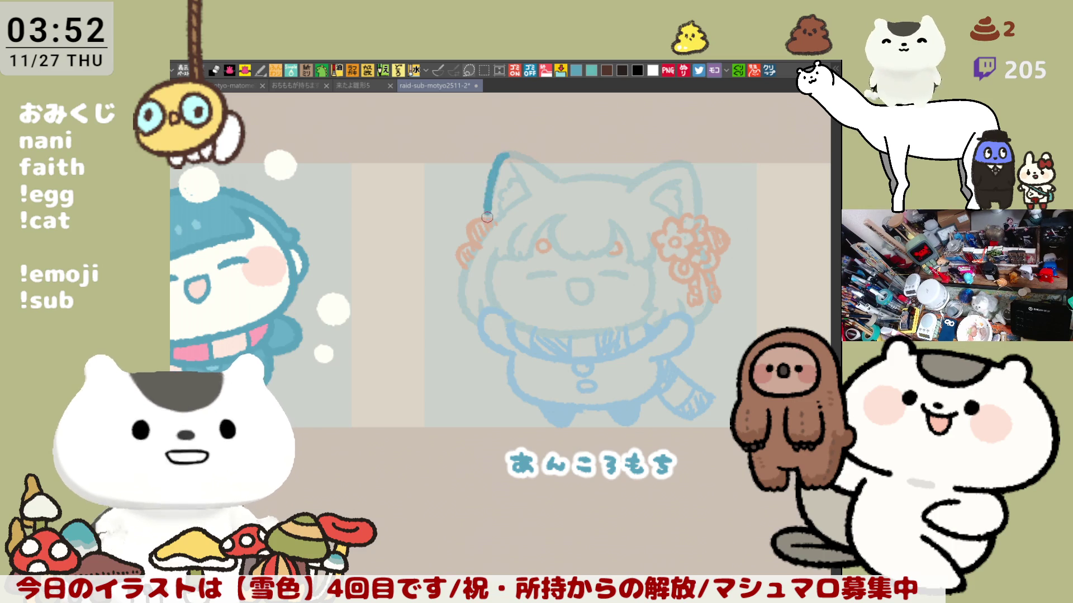
{"action": "left_click_drag", "start_coordinate": [502, 154], "coordinate": [489, 214]}
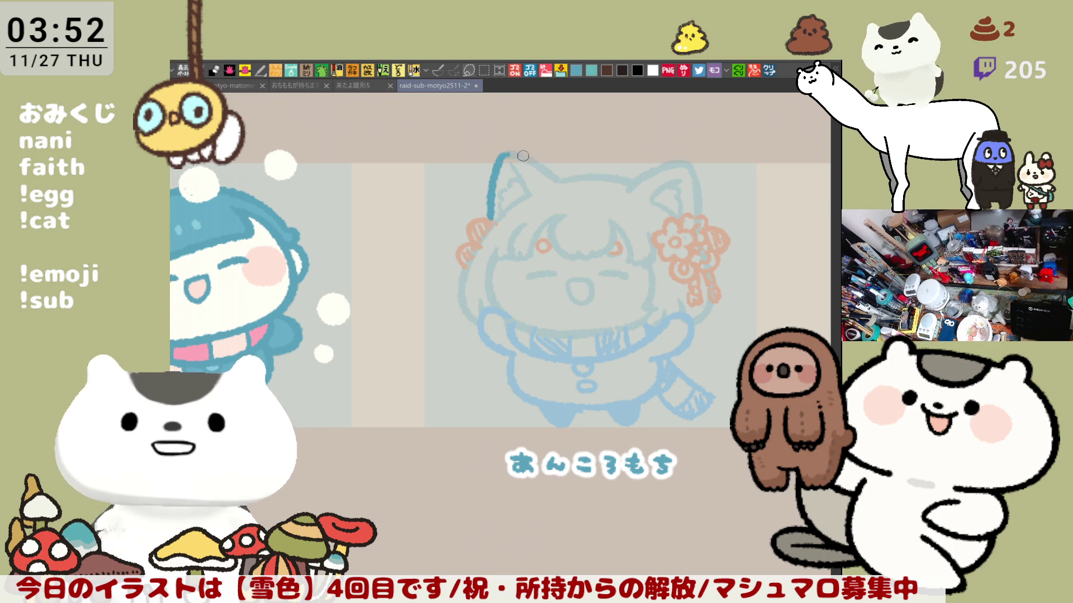
{"action": "key", "text": "ctrl+z"}
{"action": "left_click_drag", "start_coordinate": [504, 155], "coordinate": [489, 219]}
{"action": "key", "text": "ctrl+z"}
{"action": "left_click_drag", "start_coordinate": [507, 153], "coordinate": [488, 219]}
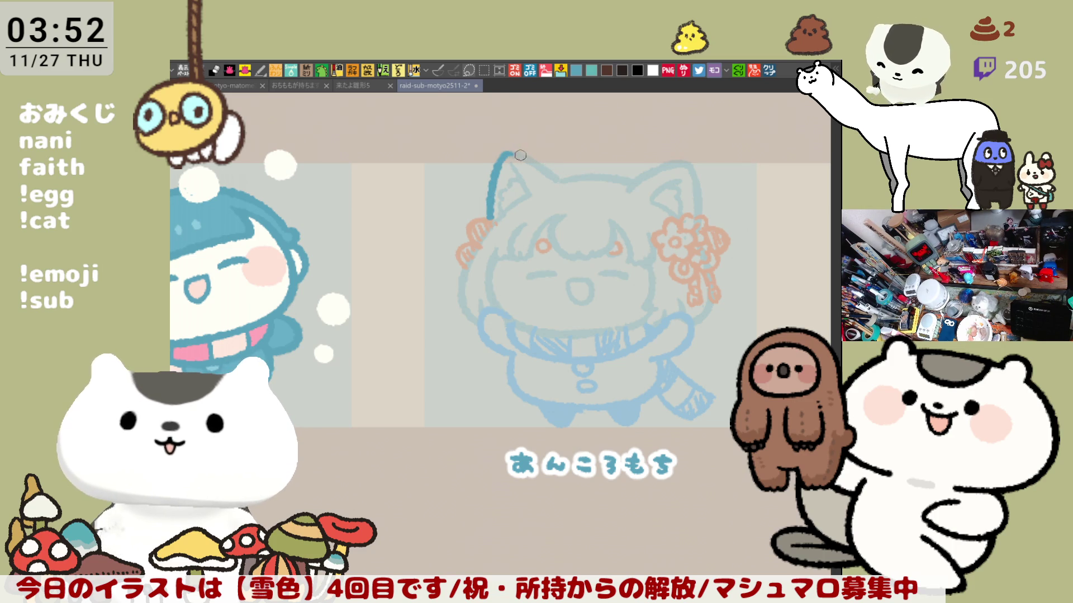
Ink the ear's top edge and the head-top line joining it in dark teal
{"action": "left_click_drag", "start_coordinate": [516, 155], "coordinate": [557, 182]}
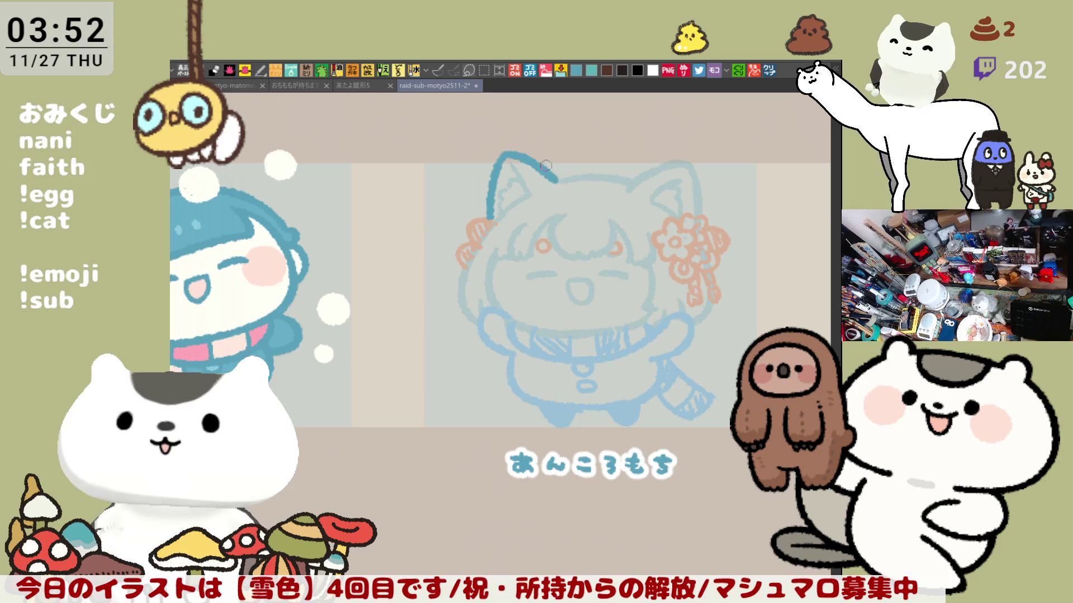
{"action": "key", "text": "ctrl+z"}
{"action": "left_click_drag", "start_coordinate": [508, 151], "coordinate": [557, 182]}
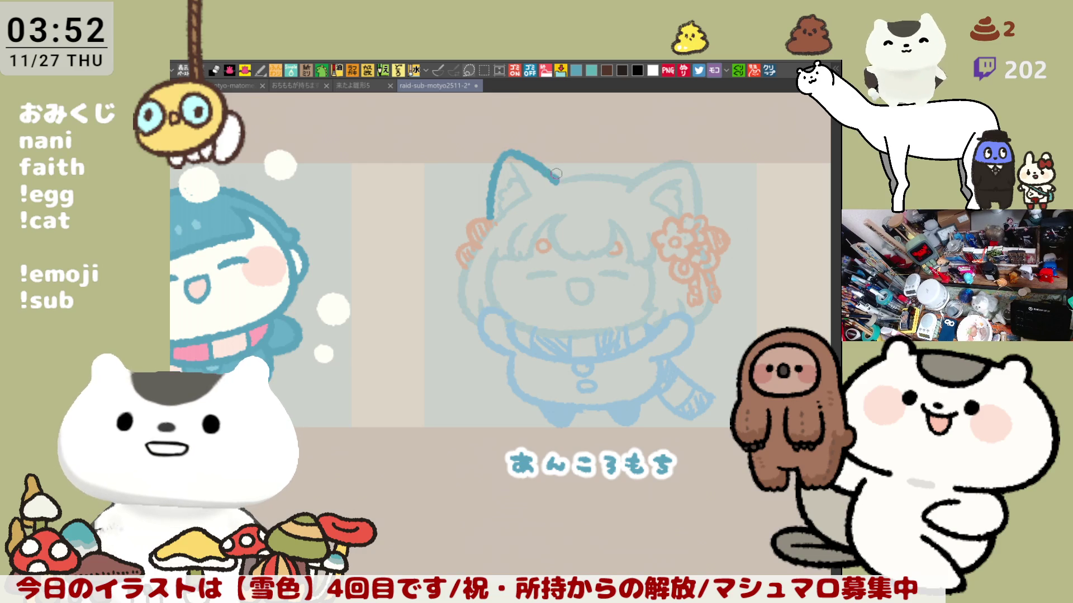
{"action": "key", "text": "ctrl+z"}
{"action": "left_click_drag", "start_coordinate": [506, 151], "coordinate": [553, 182]}
{"action": "key", "text": "ctrl+z"}
{"action": "left_click_drag", "start_coordinate": [506, 152], "coordinate": [553, 181]}
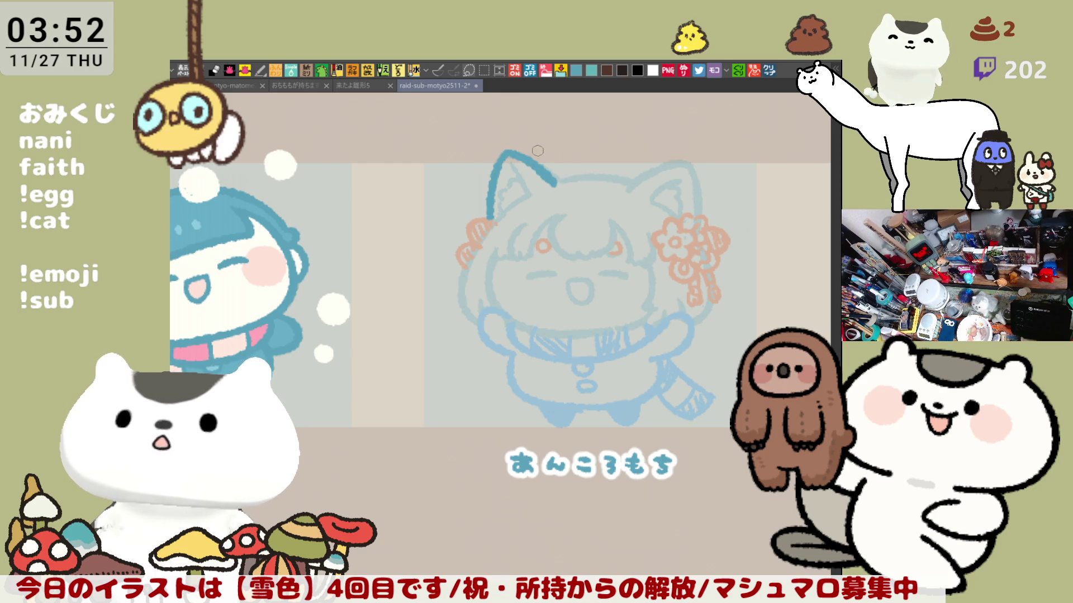
{"action": "key", "text": "ctrl+z"}
{"action": "mouse_move", "coordinate": [506, 152]}
{"action": "left_mouse_down"}
{"action": "mouse_move", "coordinate": [550, 175]}
{"action": "mouse_move", "coordinate": [634, 186]}
{"action": "left_mouse_up"}
{"action": "key", "text": "ctrl+z"}
{"action": "left_click_drag", "start_coordinate": [556, 184], "coordinate": [636, 188]}
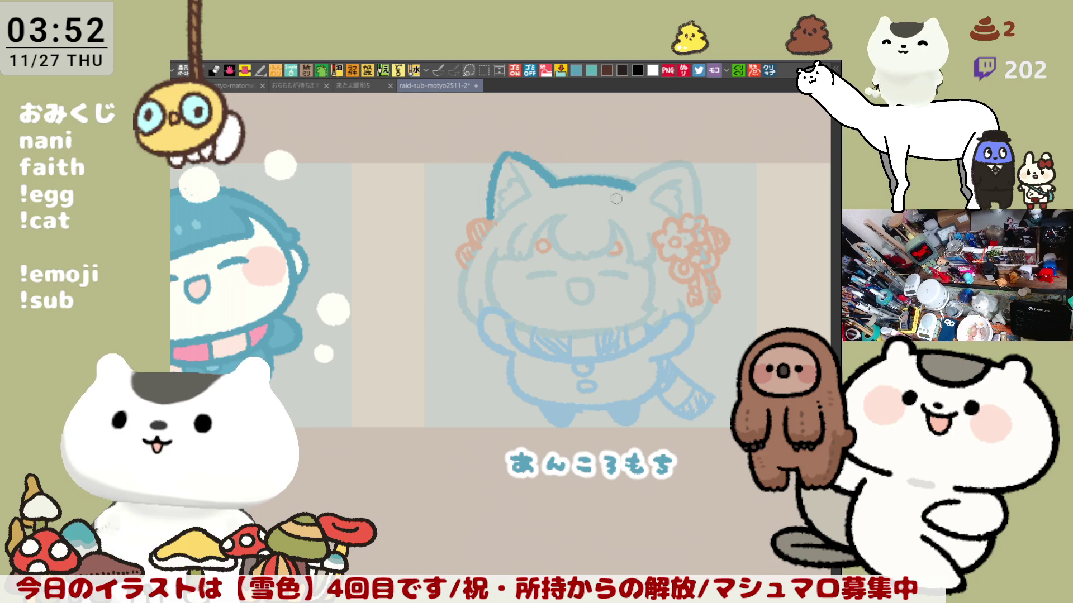
Add the left ear's inner lines, then flip the canvas and ink the head's left side
{"action": "scroll", "coordinate": [627, 206], "scroll_direction": "left", "scroll_amount": 2}
{"action": "left_click_drag", "start_coordinate": [548, 165], "coordinate": [568, 196]}
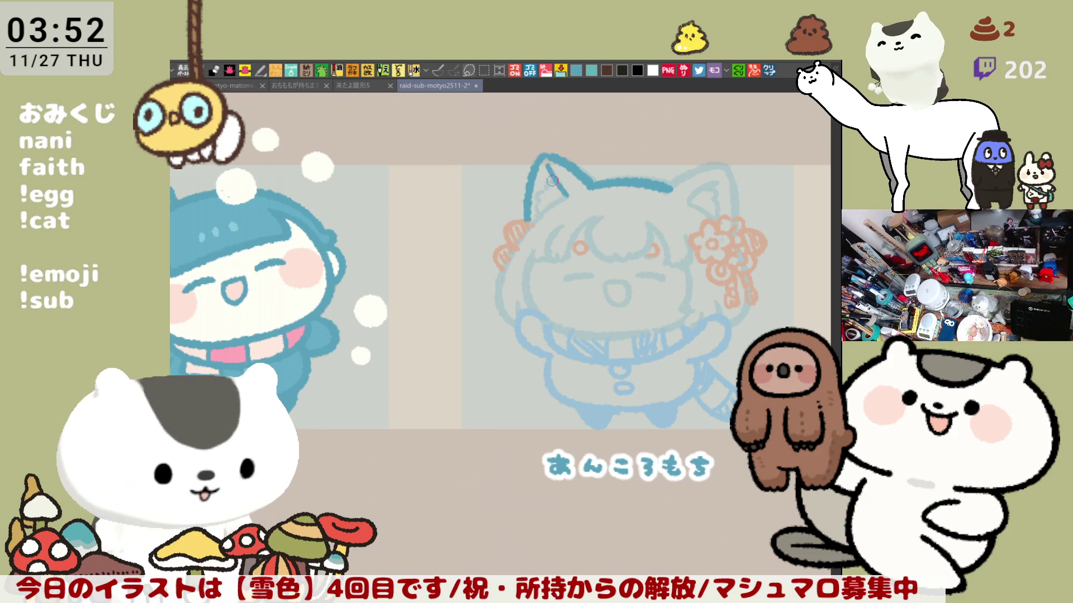
{"action": "left_click_drag", "start_coordinate": [538, 217], "coordinate": [564, 195]}
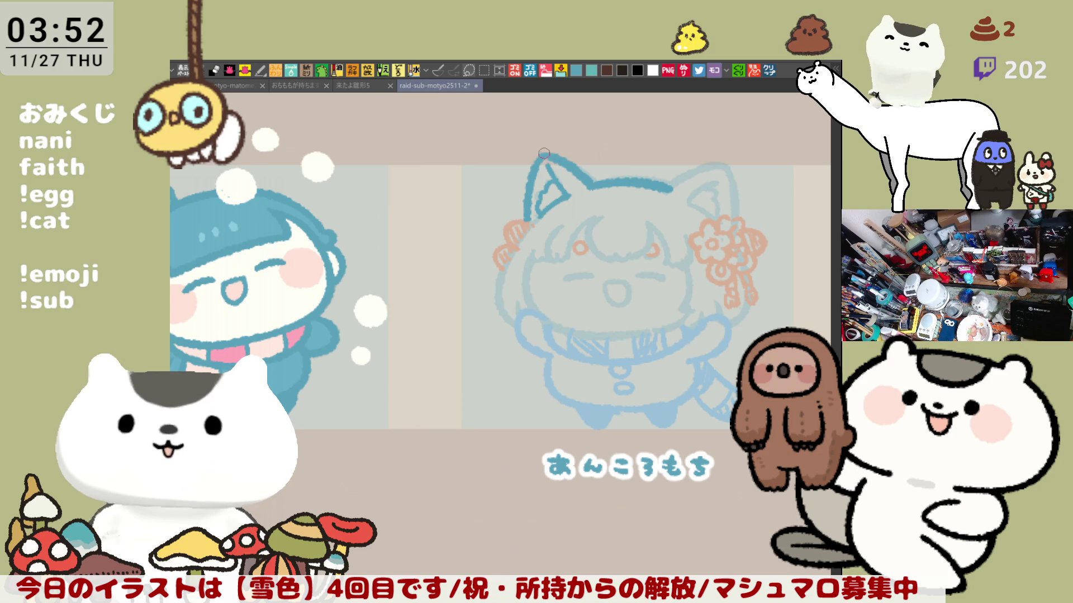
{"action": "key", "text": "h"}
{"action": "key", "text": "ctrl+0"}
{"action": "left_click_drag", "start_coordinate": [427, 163], "coordinate": [409, 216]}
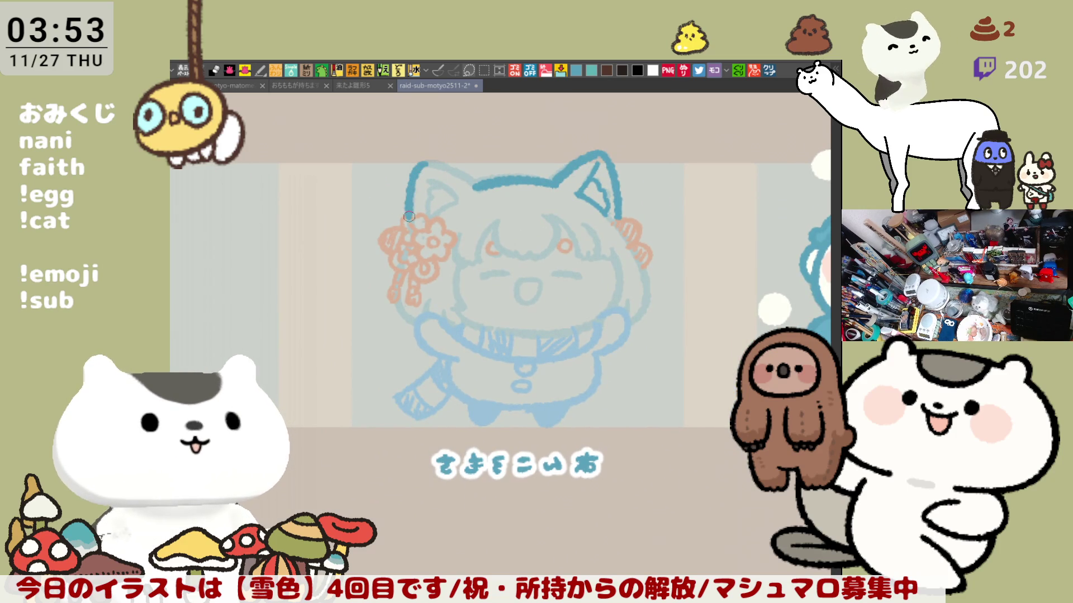
Retrace the head-top outline and ink the other ear's inner edge, undoing it to redraw
{"action": "left_click_drag", "start_coordinate": [422, 163], "coordinate": [466, 175]}
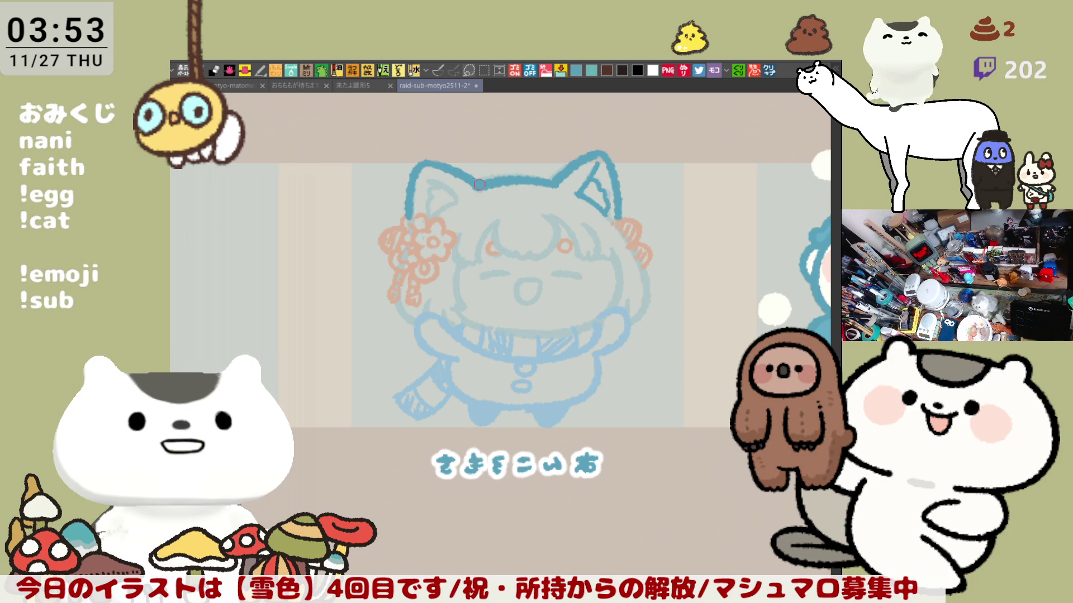
{"action": "mouse_move", "coordinate": [427, 162]}
{"action": "left_mouse_down"}
{"action": "mouse_move", "coordinate": [469, 185]}
{"action": "mouse_move", "coordinate": [457, 171]}
{"action": "left_mouse_up"}
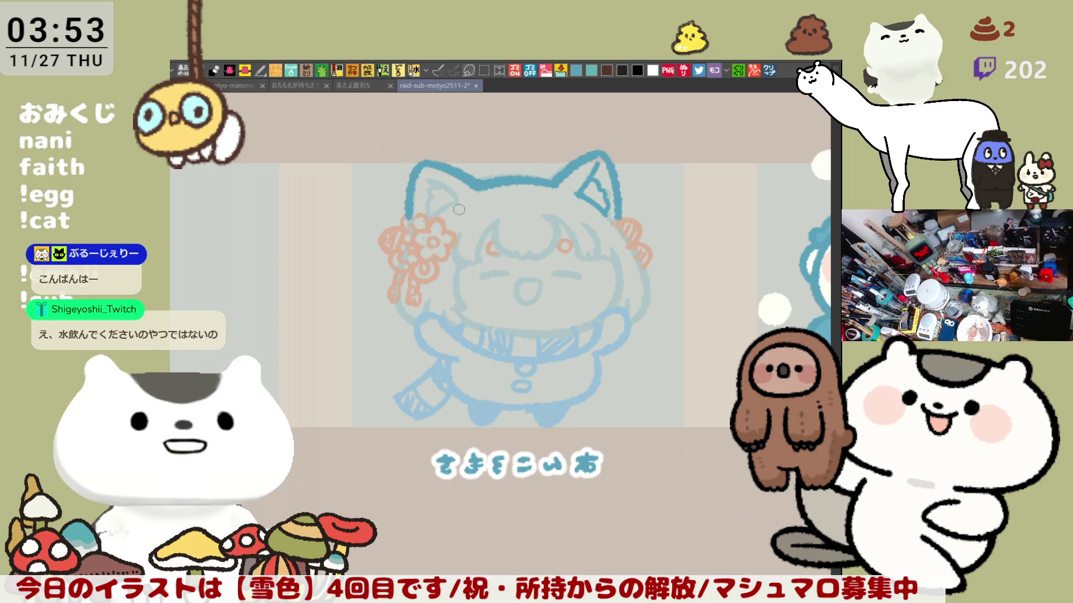
{"action": "left_click_drag", "start_coordinate": [631, 360], "coordinate": [616, 329]}
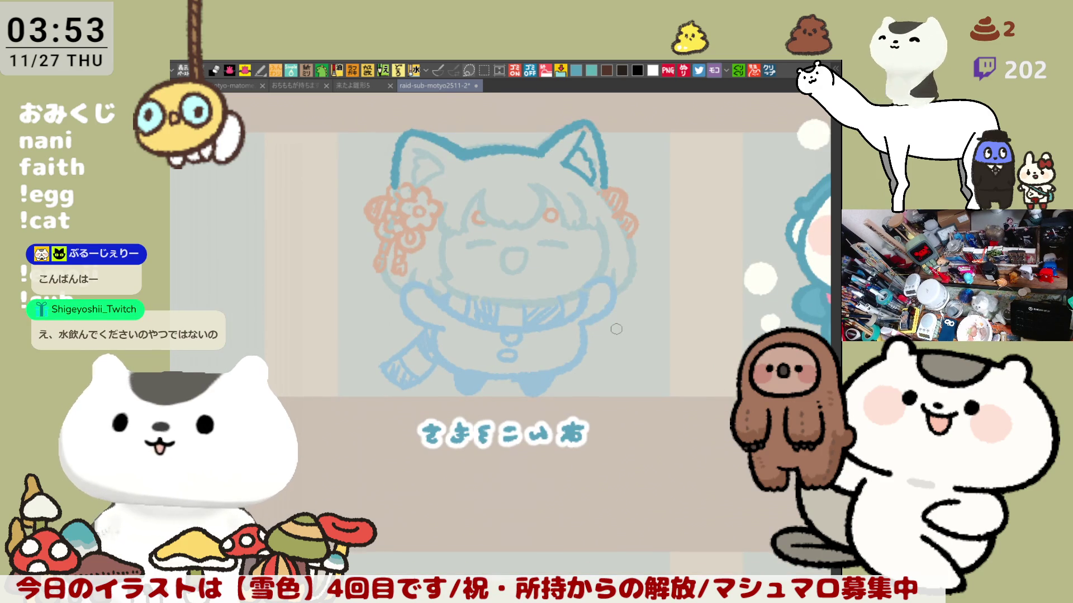
{"action": "scroll", "coordinate": [616, 329], "scroll_direction": "up", "scroll_amount": 3}
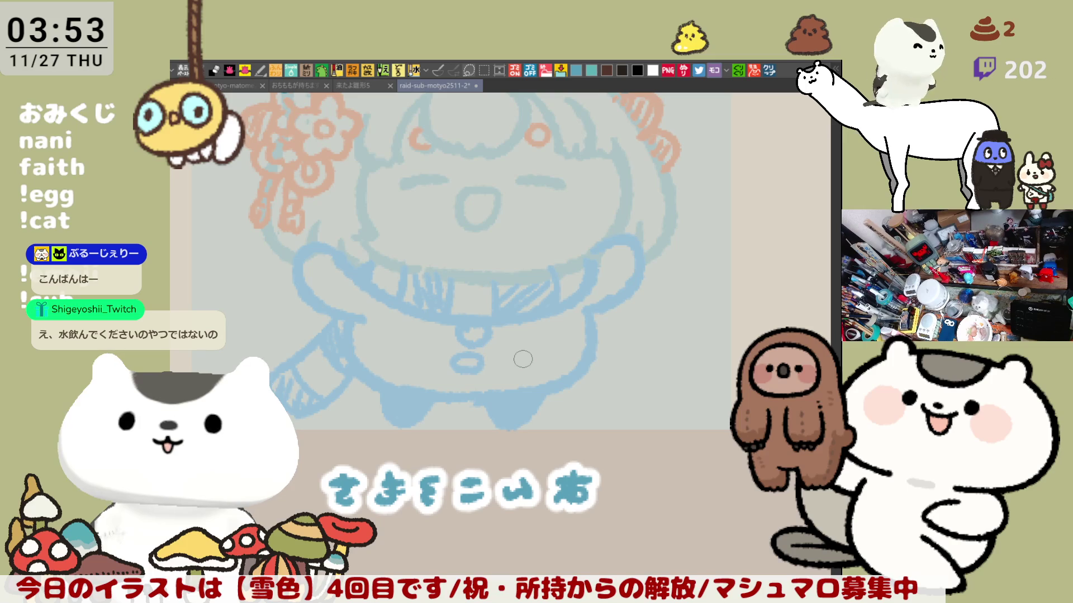
{"action": "left_click_drag", "start_coordinate": [492, 260], "coordinate": [597, 360]}
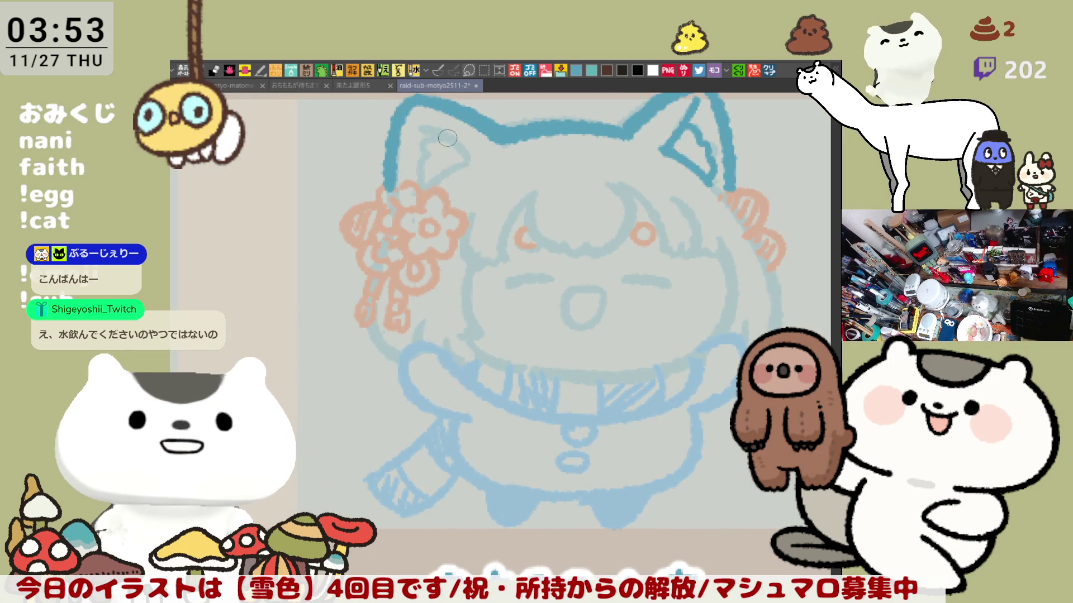
{"action": "left_click_drag", "start_coordinate": [414, 118], "coordinate": [474, 153]}
{"action": "key", "text": "ctrl+z"}
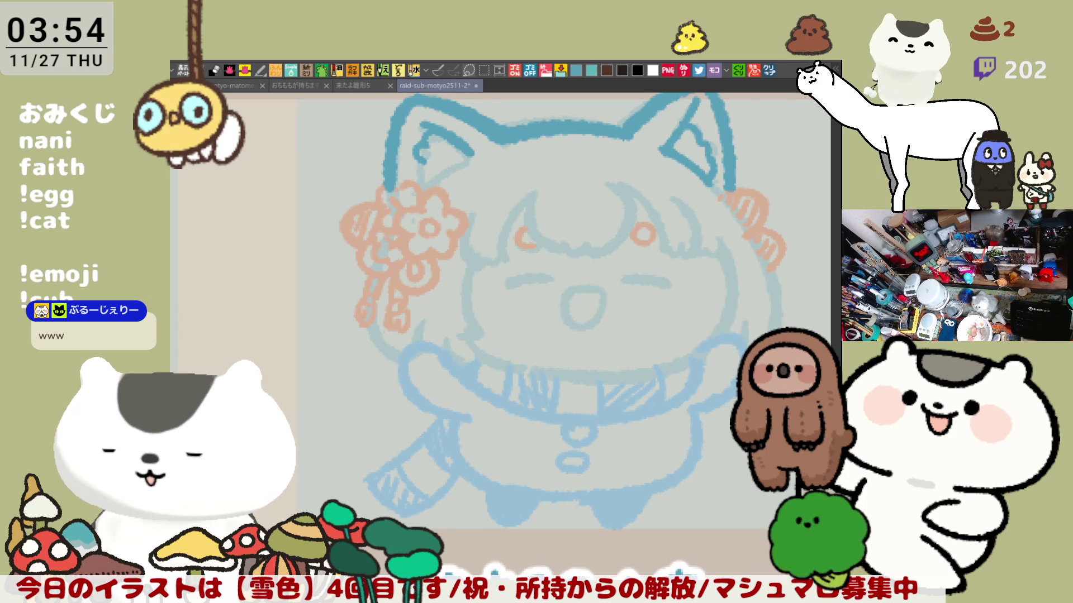
Ink a dark teal curve from the flower ornament down the side of the head
{"action": "mouse_move", "coordinate": [366, 266]}
{"action": "left_mouse_down"}
{"action": "mouse_move", "coordinate": [424, 272]}
{"action": "mouse_move", "coordinate": [460, 361]}
{"action": "left_mouse_up"}
{"action": "key", "text": "ctrl+z"}
{"action": "left_click_drag", "start_coordinate": [441, 260], "coordinate": [460, 361]}
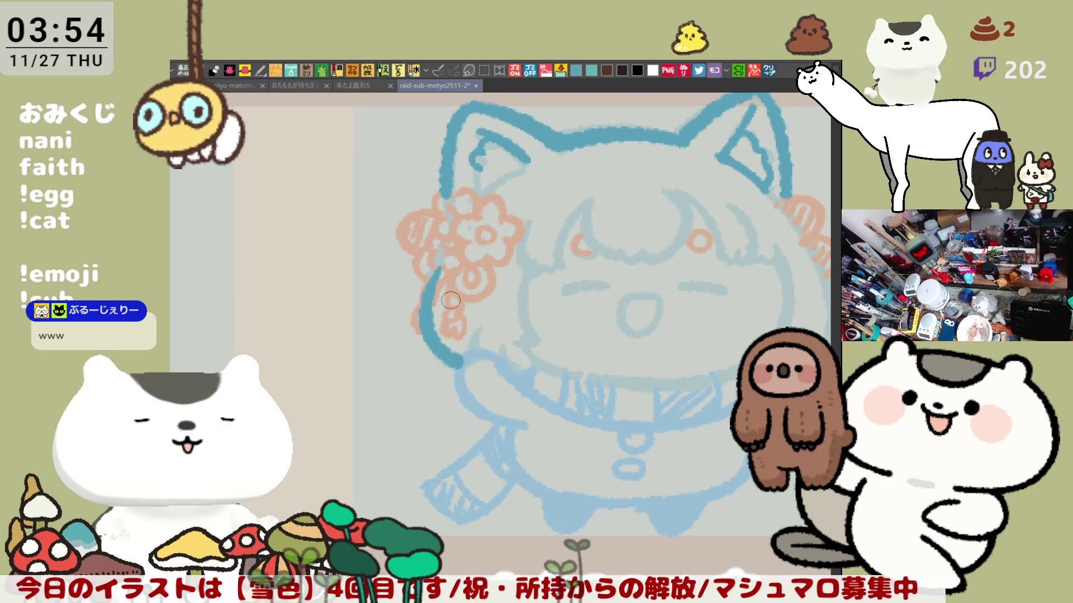
With the canvas unflipped, draw the left face outline from the ear toward the chin, retrying as needed
{"action": "key", "text": "h"}
{"action": "mouse_move", "coordinate": [234, 212]}
{"action": "left_mouse_down"}
{"action": "mouse_move", "coordinate": [462, 222]}
{"action": "mouse_move", "coordinate": [425, 276]}
{"action": "mouse_move", "coordinate": [416, 327]}
{"action": "left_mouse_up"}
{"action": "key", "text": "ctrl+z"}
{"action": "mouse_move", "coordinate": [468, 192]}
{"action": "left_mouse_down"}
{"action": "mouse_move", "coordinate": [431, 249]}
{"action": "mouse_move", "coordinate": [417, 341]}
{"action": "mouse_move", "coordinate": [447, 230]}
{"action": "mouse_move", "coordinate": [431, 360]}
{"action": "left_mouse_up"}
{"action": "key", "text": "ctrl+z"}
{"action": "key", "text": "ctrl+z"}
{"action": "mouse_move", "coordinate": [461, 208]}
{"action": "left_mouse_down"}
{"action": "mouse_move", "coordinate": [425, 357]}
{"action": "mouse_move", "coordinate": [442, 369]}
{"action": "mouse_move", "coordinate": [449, 226]}
{"action": "mouse_move", "coordinate": [441, 369]}
{"action": "left_mouse_up"}
{"action": "key", "text": "ctrl+z"}
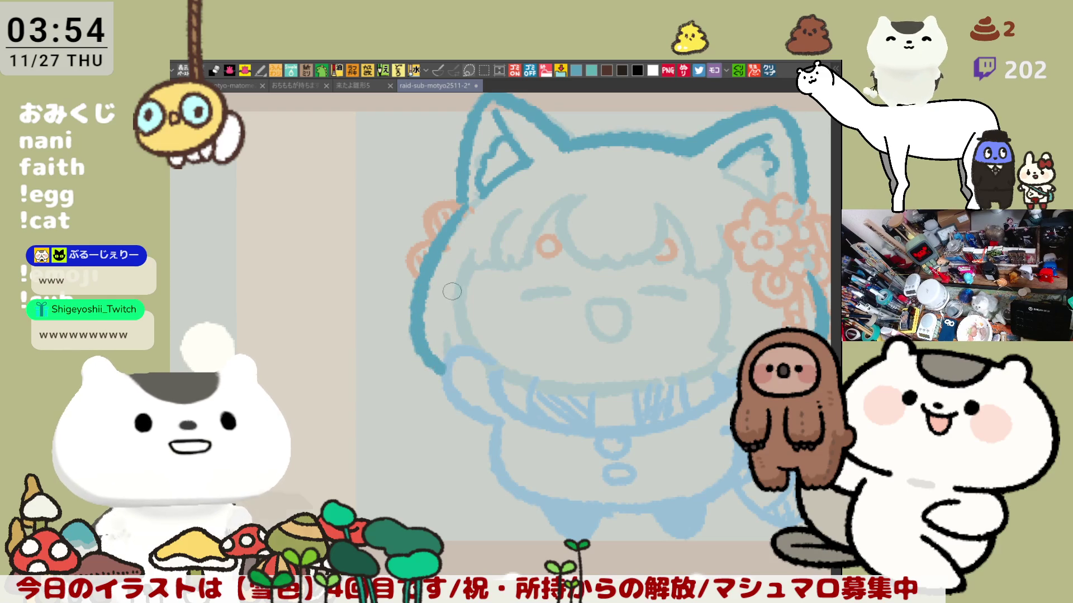
{"action": "key", "text": "ctrl+z"}
{"action": "mouse_move", "coordinate": [471, 200]}
{"action": "left_mouse_down"}
{"action": "mouse_move", "coordinate": [451, 233]}
{"action": "mouse_move", "coordinate": [438, 369]}
{"action": "left_mouse_up"}
{"action": "key", "text": "ctrl+z"}
{"action": "mouse_move", "coordinate": [472, 201]}
{"action": "left_mouse_down"}
{"action": "mouse_move", "coordinate": [416, 352]}
{"action": "mouse_move", "coordinate": [447, 369]}
{"action": "mouse_move", "coordinate": [435, 313]}
{"action": "mouse_move", "coordinate": [447, 249]}
{"action": "mouse_move", "coordinate": [416, 319]}
{"action": "mouse_move", "coordinate": [447, 392]}
{"action": "left_mouse_up"}
{"action": "key", "text": "ctrl+z"}
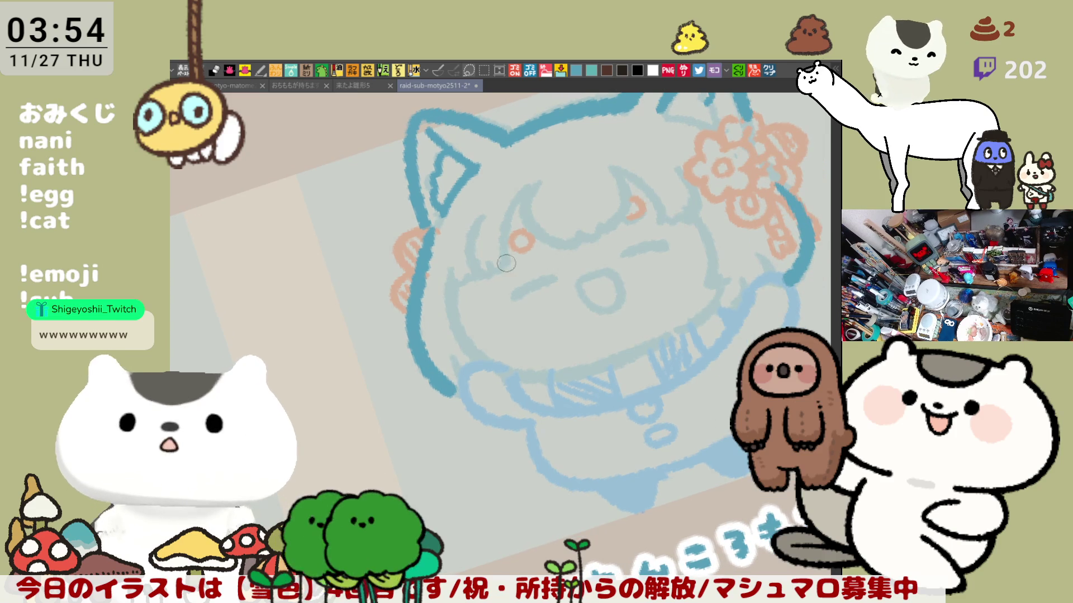
{"action": "key", "text": "ctrl+z"}
{"action": "left_click_drag", "start_coordinate": [426, 234], "coordinate": [463, 388]}
{"action": "key", "text": "ctrl+z"}
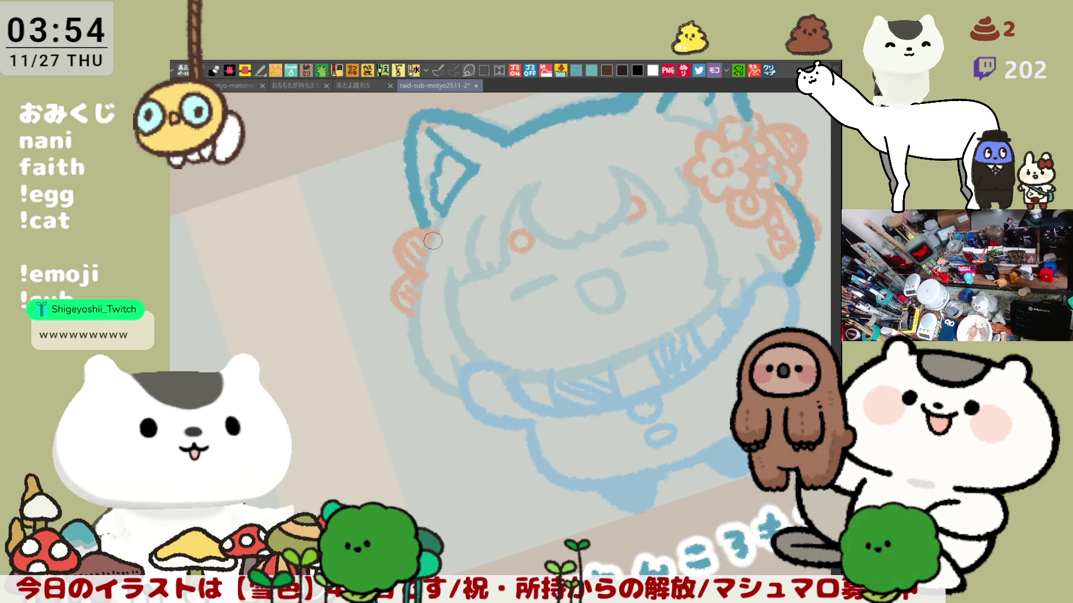
{"action": "mouse_move", "coordinate": [430, 238]}
{"action": "left_mouse_down"}
{"action": "mouse_move", "coordinate": [444, 386]}
{"action": "mouse_move", "coordinate": [471, 401]}
{"action": "left_mouse_up"}
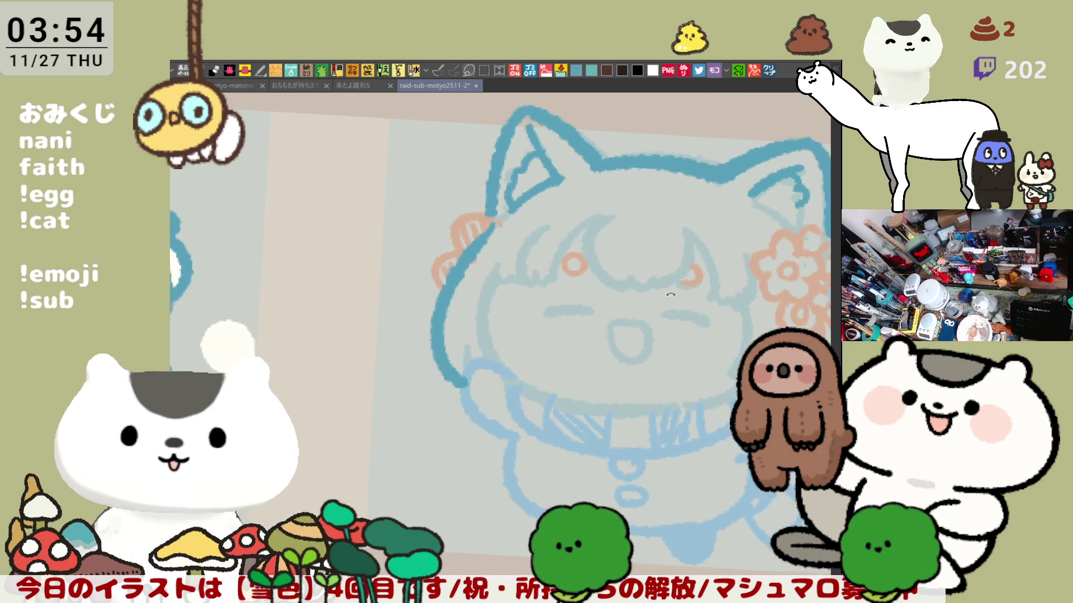
Add a short stroke below the face and ink the left cheek outline darker
{"action": "mouse_move", "coordinate": [629, 462]}
{"action": "left_mouse_down"}
{"action": "mouse_move", "coordinate": [558, 368]}
{"action": "mouse_move", "coordinate": [586, 377]}
{"action": "left_mouse_up"}
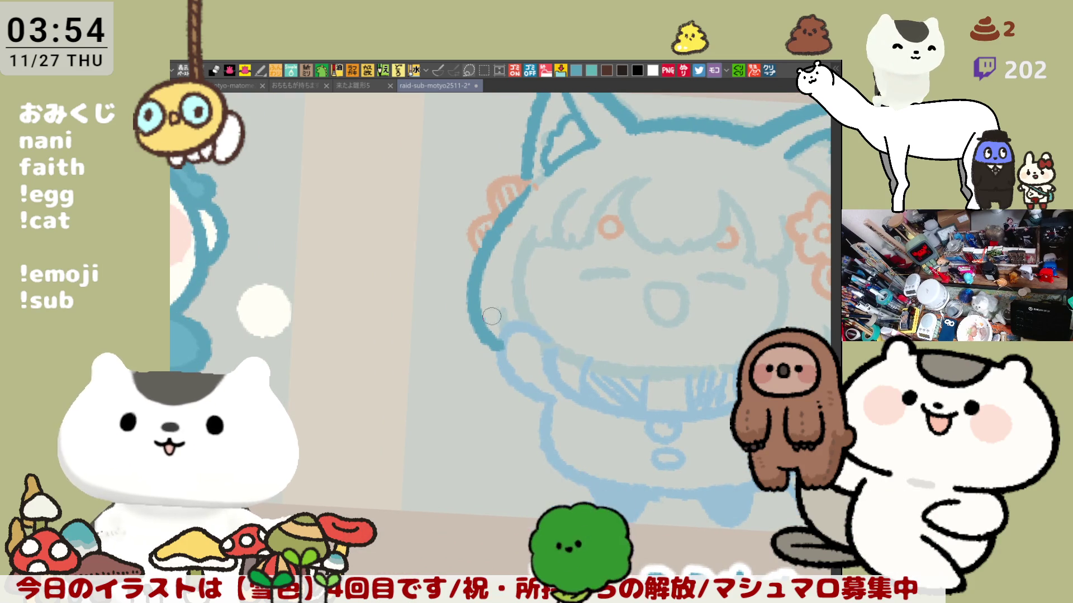
{"action": "left_click_drag", "start_coordinate": [503, 311], "coordinate": [506, 331]}
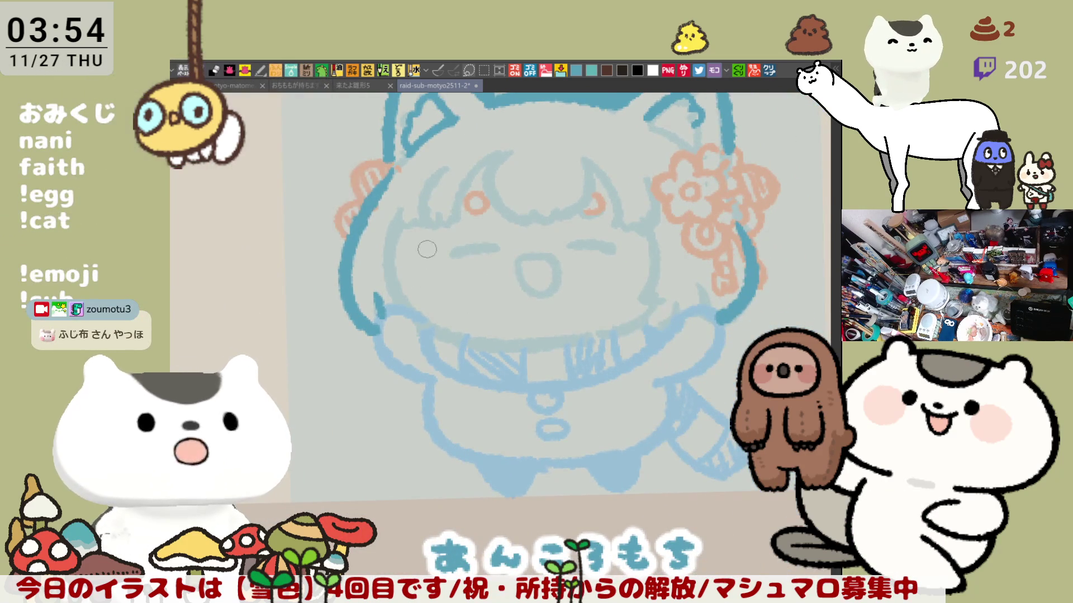
{"action": "left_click_drag", "start_coordinate": [400, 217], "coordinate": [416, 303]}
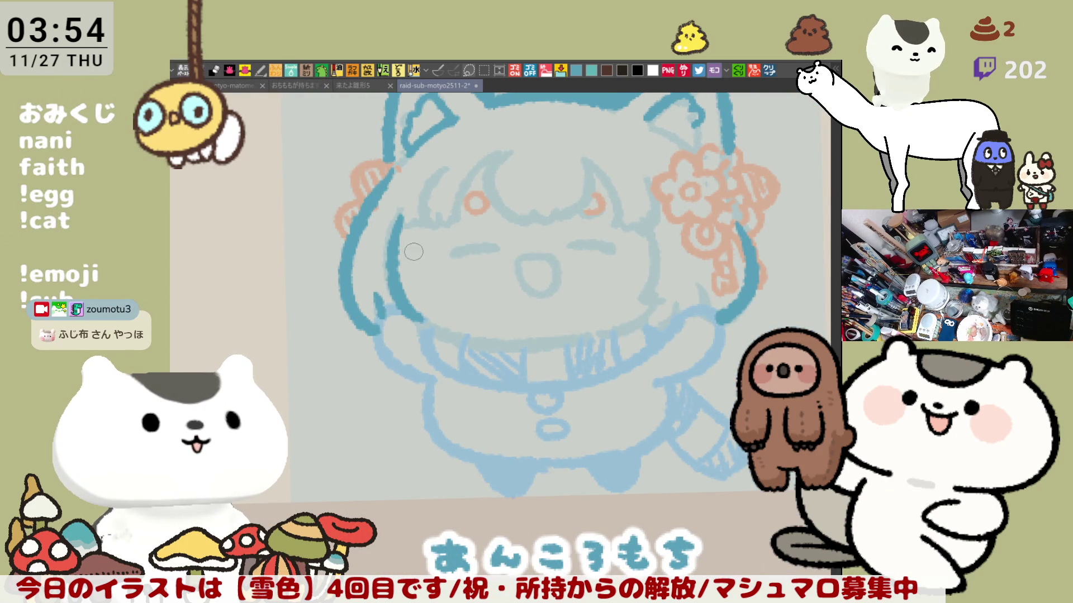
{"action": "key", "text": "ctrl+z"}
{"action": "mouse_move", "coordinate": [399, 213]}
{"action": "left_mouse_down"}
{"action": "mouse_move", "coordinate": [388, 290]}
{"action": "mouse_move", "coordinate": [418, 319]}
{"action": "left_mouse_up"}
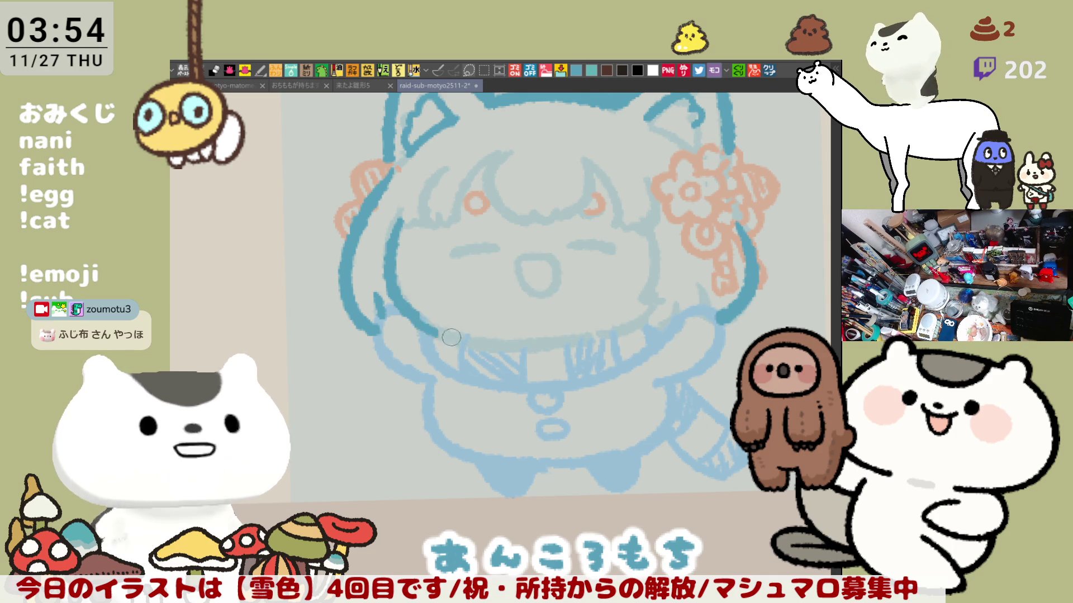
Try inking the chin and jaw line, then remove the stroke
{"action": "left_click_drag", "start_coordinate": [412, 311], "coordinate": [501, 341]}
{"action": "key", "text": "ctrl+z"}
{"action": "left_click_drag", "start_coordinate": [393, 296], "coordinate": [481, 339]}
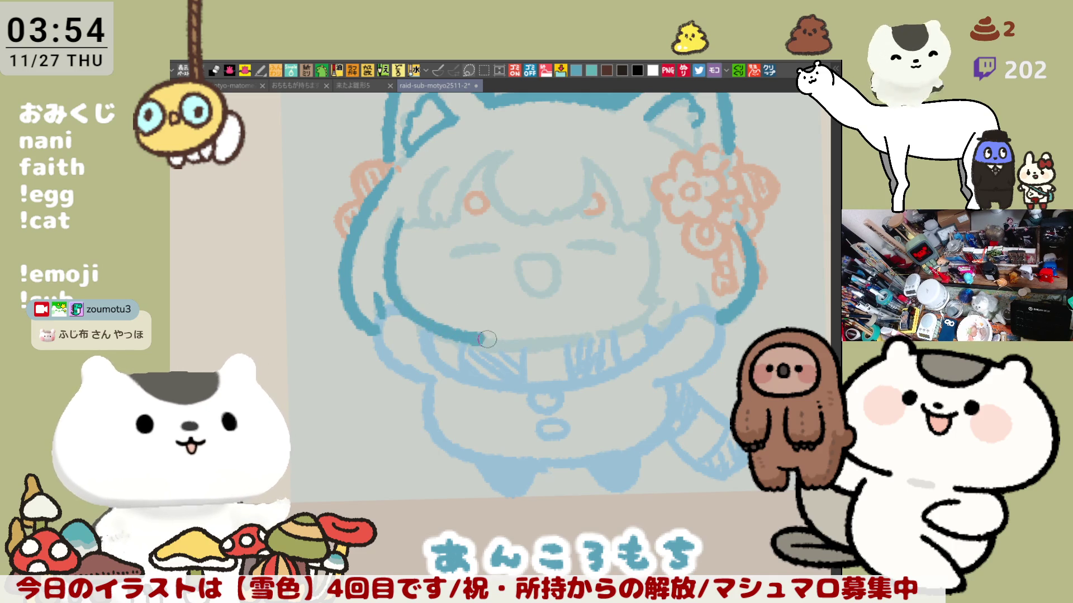
{"action": "key", "text": "ctrl+z"}
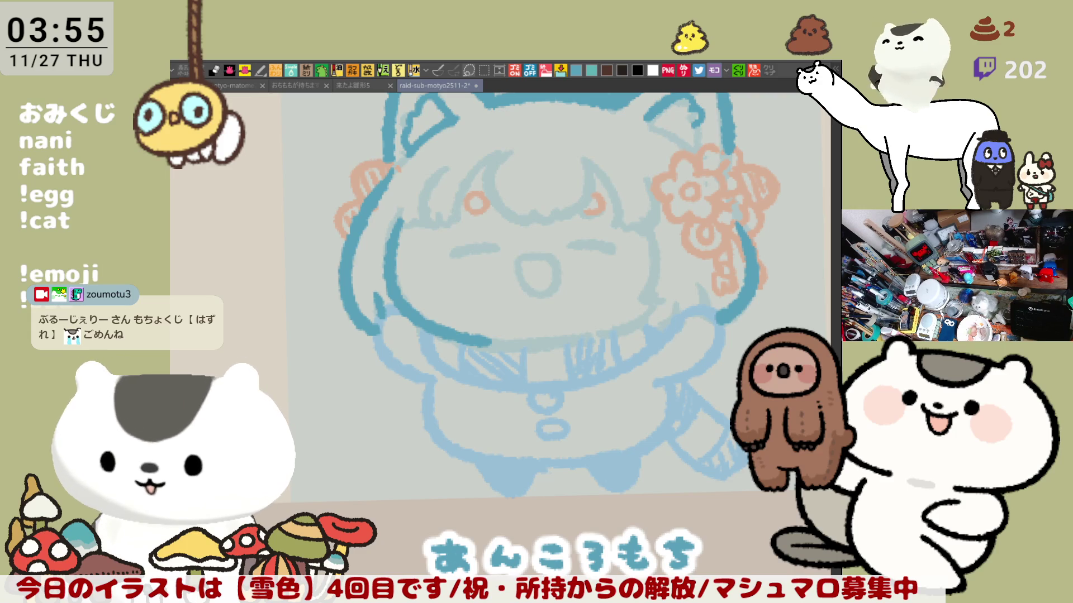
Ink a curved hair strand from the crown down toward the eye, redrawing it until it sits right
{"action": "scroll", "coordinate": [663, 318], "scroll_direction": "left", "scroll_amount": 3}
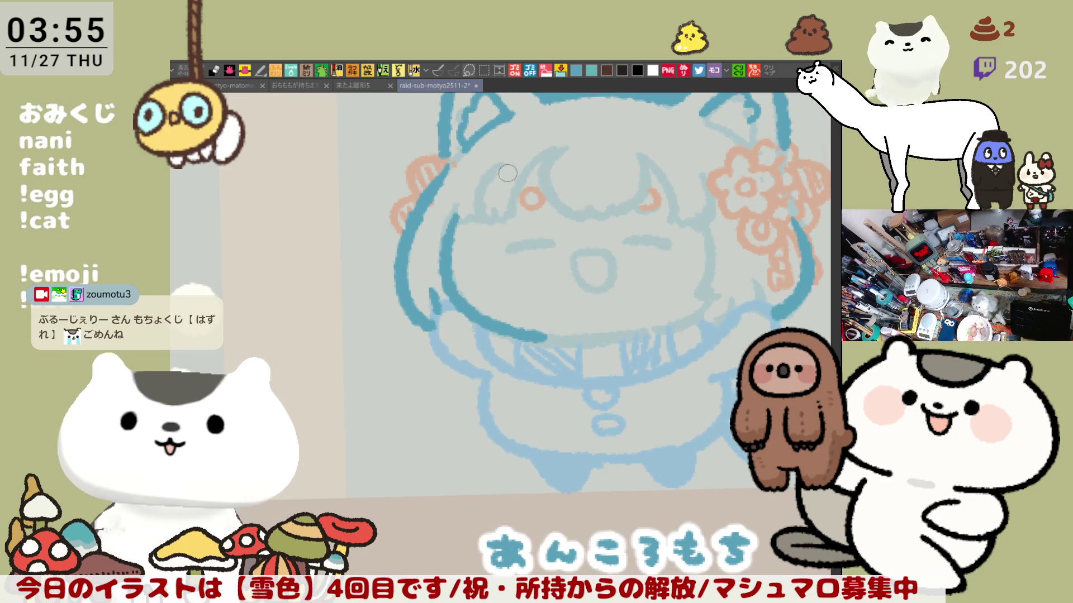
{"action": "left_click_drag", "start_coordinate": [562, 146], "coordinate": [508, 201]}
{"action": "key", "text": "ctrl+z"}
{"action": "left_click_drag", "start_coordinate": [562, 147], "coordinate": [506, 199]}
{"action": "key", "text": "ctrl+z"}
{"action": "left_click_drag", "start_coordinate": [562, 147], "coordinate": [506, 200]}
{"action": "key", "text": "ctrl+z"}
{"action": "left_click_drag", "start_coordinate": [555, 149], "coordinate": [508, 201]}
{"action": "key", "text": "ctrl+z"}
{"action": "left_click_drag", "start_coordinate": [561, 146], "coordinate": [481, 224]}
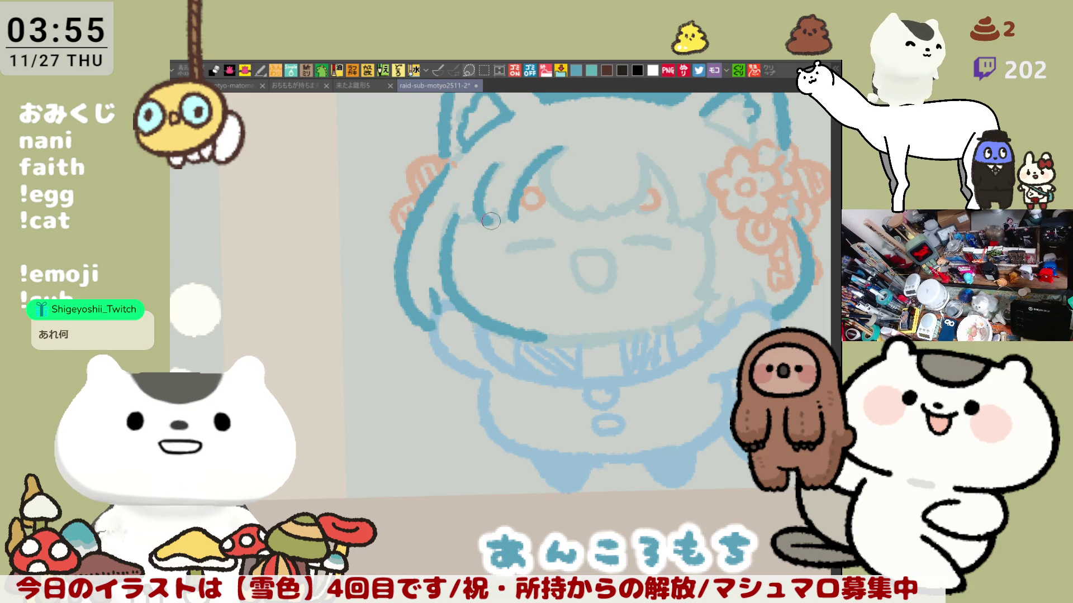
{"action": "key", "text": "ctrl+z"}
{"action": "key", "text": "ctrl+z"}
{"action": "left_click_drag", "start_coordinate": [561, 146], "coordinate": [512, 216]}
{"action": "key", "text": "ctrl+z"}
{"action": "left_click_drag", "start_coordinate": [561, 146], "coordinate": [513, 215]}
{"action": "key", "text": "ctrl+z"}
{"action": "left_click_drag", "start_coordinate": [561, 146], "coordinate": [512, 210]}
{"action": "key", "text": "ctrl+z"}
{"action": "mouse_move", "coordinate": [561, 147]}
{"action": "left_mouse_down"}
{"action": "mouse_move", "coordinate": [535, 163]}
{"action": "mouse_move", "coordinate": [512, 215]}
{"action": "left_mouse_up"}
{"action": "key", "text": "ctrl+z"}
{"action": "mouse_move", "coordinate": [557, 150]}
{"action": "left_mouse_down"}
{"action": "mouse_move", "coordinate": [511, 212]}
{"action": "mouse_move", "coordinate": [474, 211]}
{"action": "mouse_move", "coordinate": [509, 210]}
{"action": "left_mouse_up"}
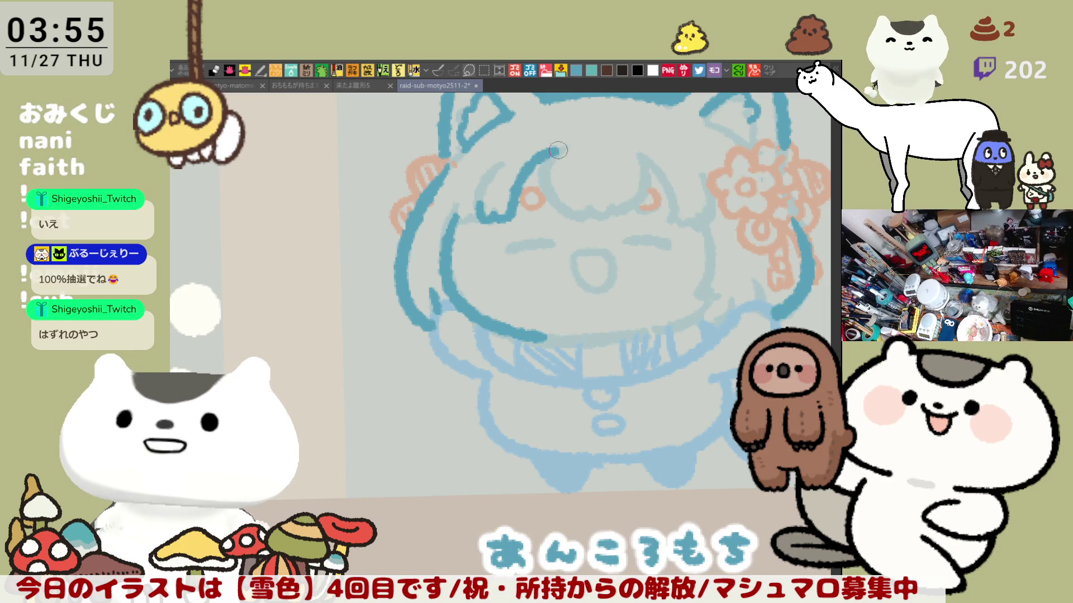
Erase part of the dark hair stroke and redraw the strand down to the eye
{"action": "mouse_move", "coordinate": [569, 142]}
{"action": "left_mouse_down"}
{"action": "mouse_move", "coordinate": [512, 180]}
{"action": "mouse_move", "coordinate": [529, 189]}
{"action": "left_mouse_up"}
{"action": "left_click_drag", "start_coordinate": [554, 144], "coordinate": [509, 189]}
{"action": "key", "text": "ctrl+z"}
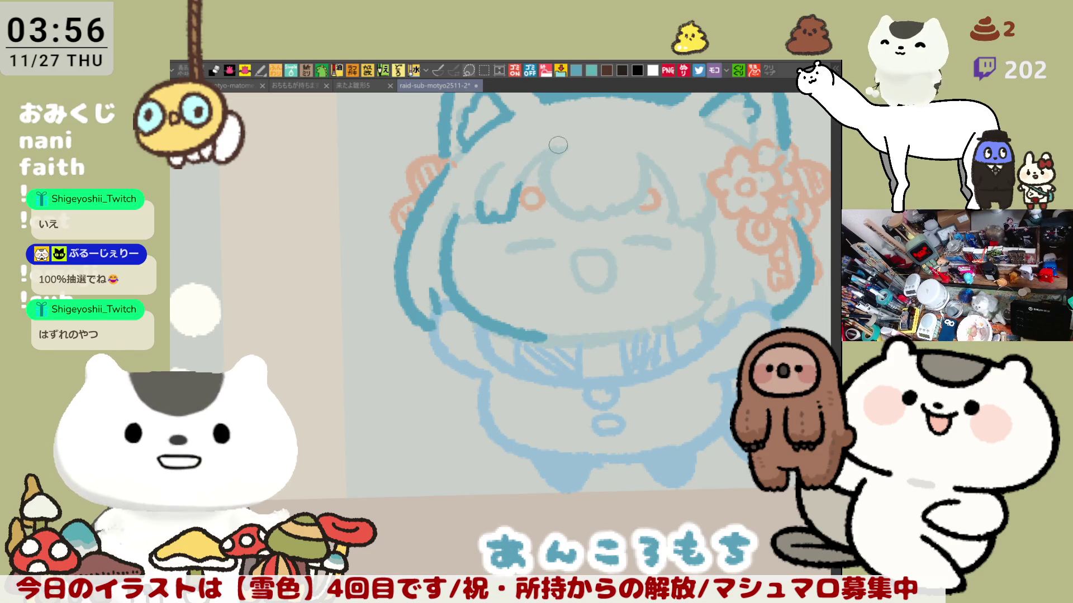
{"action": "left_click_drag", "start_coordinate": [559, 145], "coordinate": [511, 201]}
Extend the hair loop outline and ink the curve of the left hair loop, checking it mirrored
{"action": "mouse_move", "coordinate": [577, 144]}
{"action": "left_mouse_down"}
{"action": "mouse_move", "coordinate": [538, 183]}
{"action": "mouse_move", "coordinate": [533, 254]}
{"action": "mouse_move", "coordinate": [595, 250]}
{"action": "mouse_move", "coordinate": [608, 276]}
{"action": "left_mouse_up"}
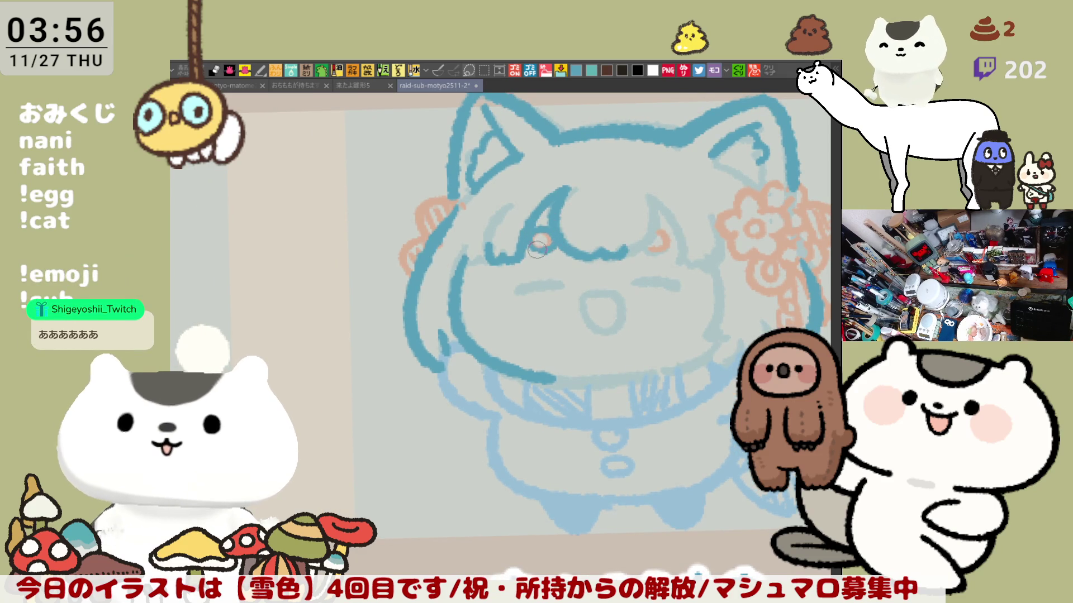
{"action": "left_click_drag", "start_coordinate": [626, 253], "coordinate": [643, 251]}
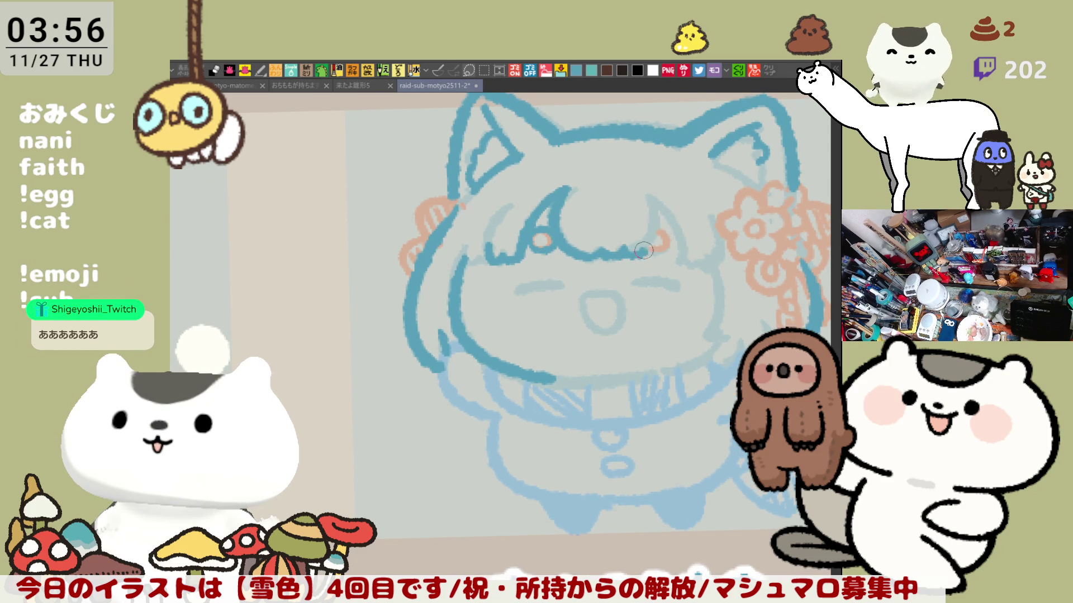
{"action": "key", "text": "h"}
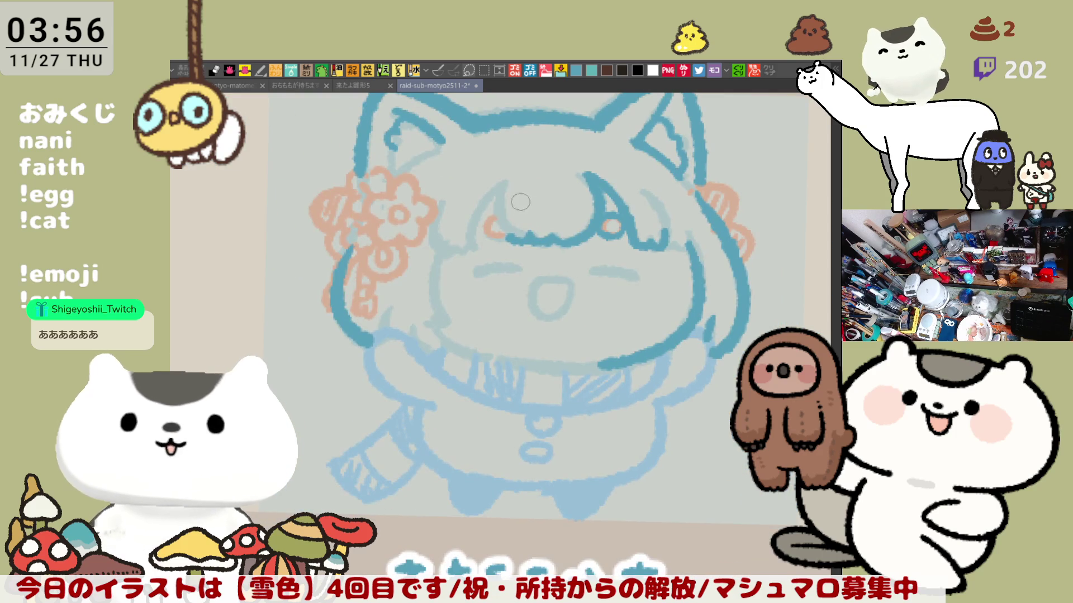
{"action": "mouse_move", "coordinate": [500, 189]}
{"action": "left_mouse_down"}
{"action": "mouse_move", "coordinate": [516, 238]}
{"action": "mouse_move", "coordinate": [482, 224]}
{"action": "mouse_move", "coordinate": [503, 238]}
{"action": "mouse_move", "coordinate": [503, 229]}
{"action": "left_mouse_up"}
{"action": "key", "text": "ctrl+z"}
{"action": "key", "text": "h"}
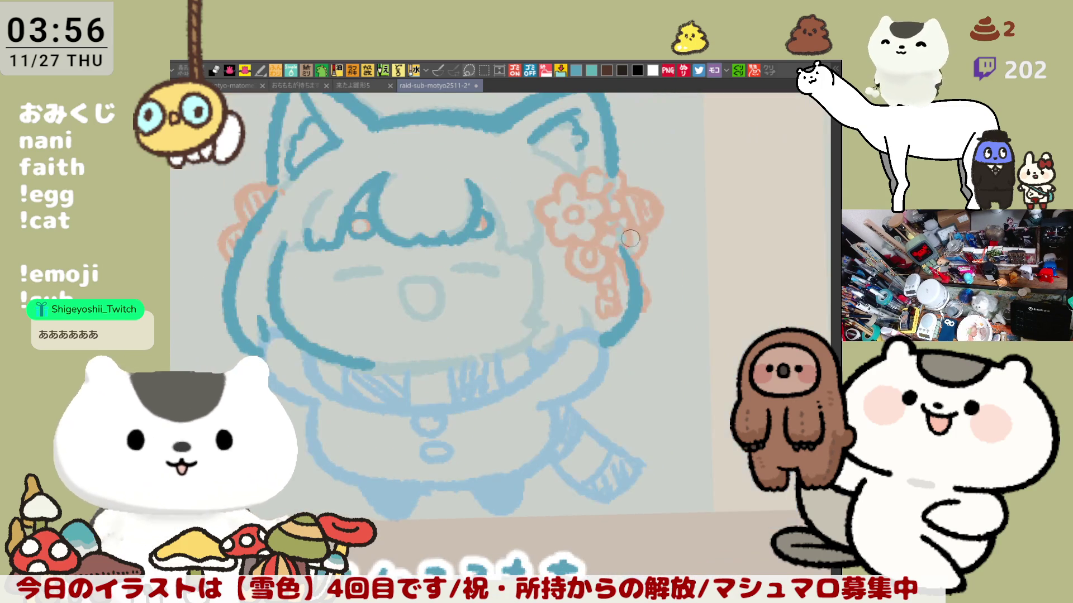
Ink and extend the right hair loop's dark teal outline, bringing the cat ears back into view
{"action": "left_click_drag", "start_coordinate": [650, 191], "coordinate": [659, 237]}
{"action": "key", "text": "ctrl+z"}
{"action": "mouse_move", "coordinate": [619, 162]}
{"action": "left_mouse_down"}
{"action": "mouse_move", "coordinate": [651, 226]}
{"action": "mouse_move", "coordinate": [680, 229]}
{"action": "left_mouse_up"}
{"action": "left_click_drag", "start_coordinate": [687, 191], "coordinate": [686, 235]}
{"action": "mouse_move", "coordinate": [611, 285]}
{"action": "left_mouse_down"}
{"action": "mouse_move", "coordinate": [585, 222]}
{"action": "mouse_move", "coordinate": [598, 234]}
{"action": "left_mouse_up"}
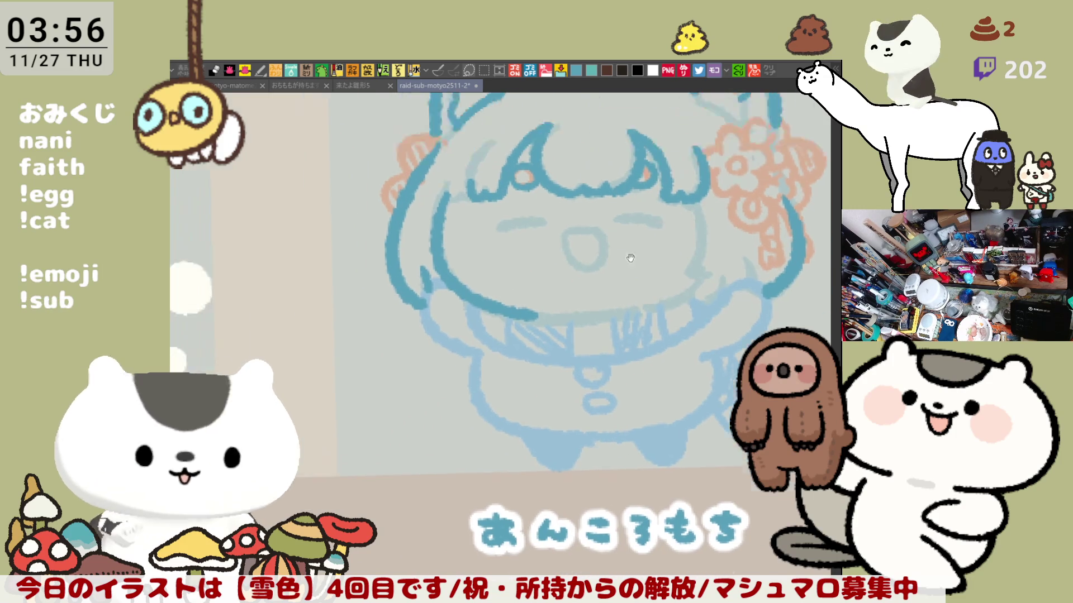
{"action": "left_click_drag", "start_coordinate": [503, 166], "coordinate": [597, 235]}
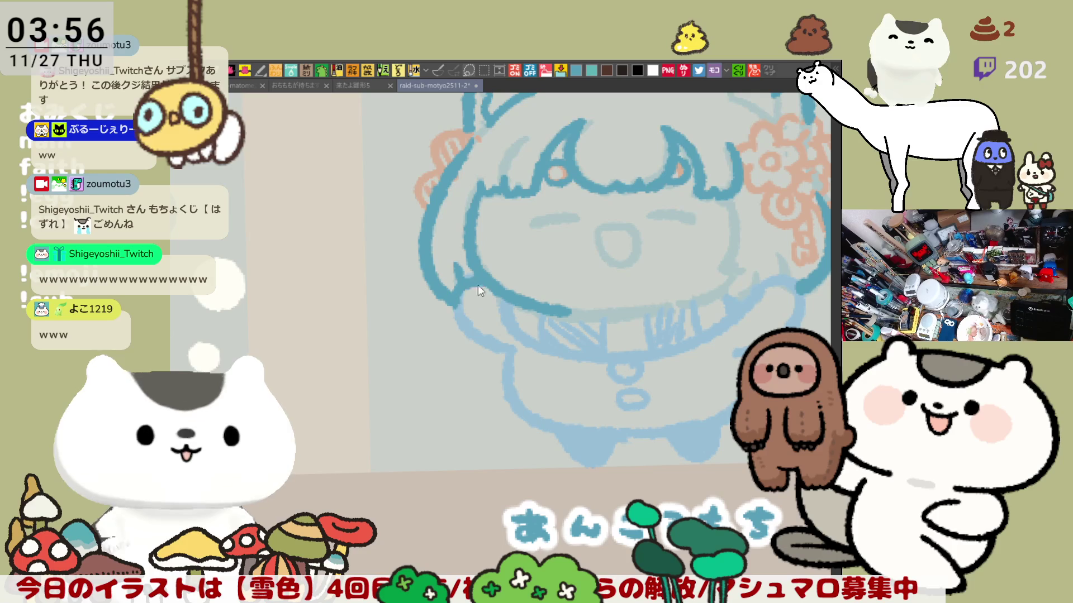
Ink the cheek line from the hair down to the body and make first chin-line attempts
{"action": "left_click_drag", "start_coordinate": [457, 292], "coordinate": [507, 354]}
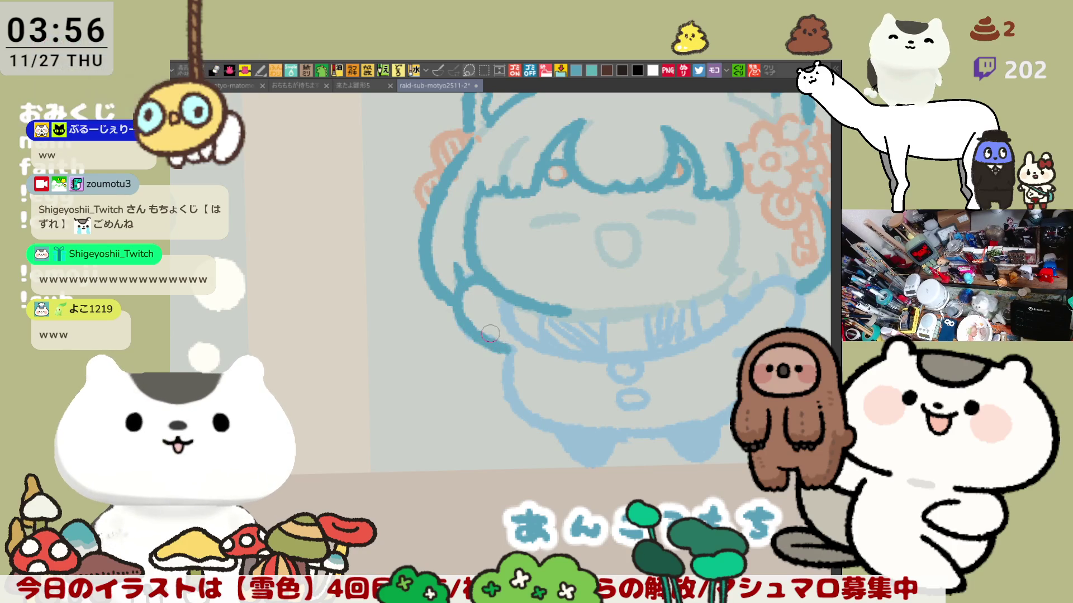
{"action": "left_click_drag", "start_coordinate": [774, 315], "coordinate": [715, 279]}
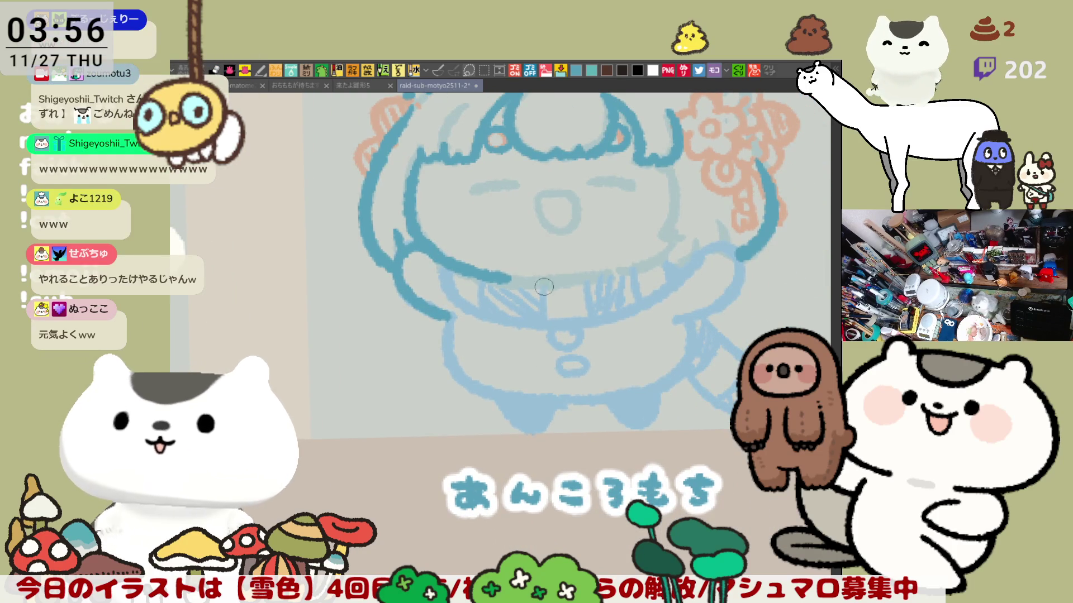
{"action": "left_click_drag", "start_coordinate": [503, 277], "coordinate": [629, 270]}
{"action": "key", "text": "ctrl+z"}
{"action": "left_click_drag", "start_coordinate": [502, 281], "coordinate": [628, 271]}
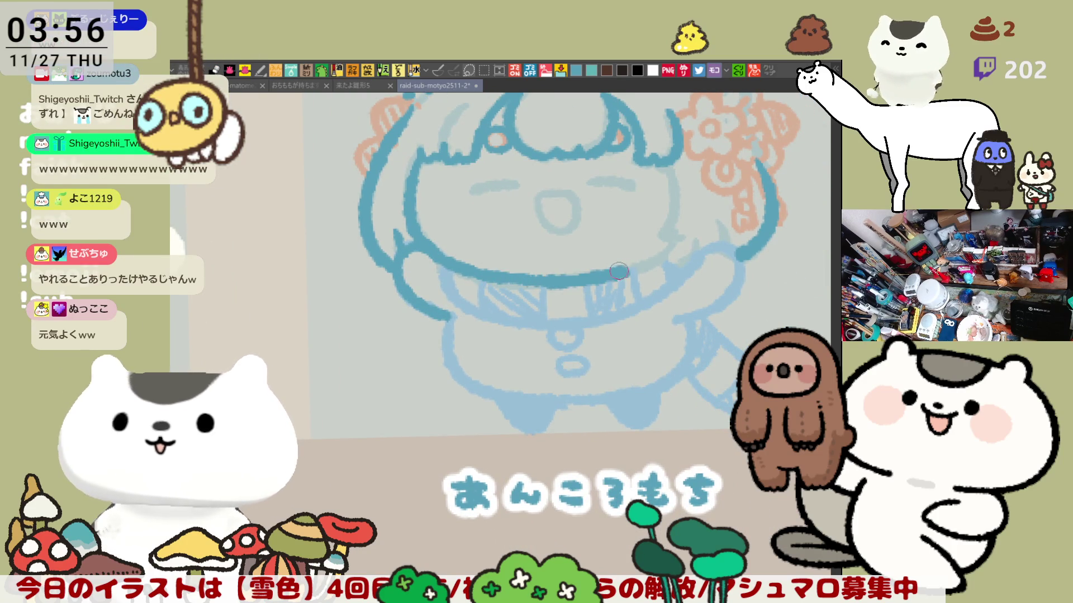
{"action": "key", "text": "ctrl+z"}
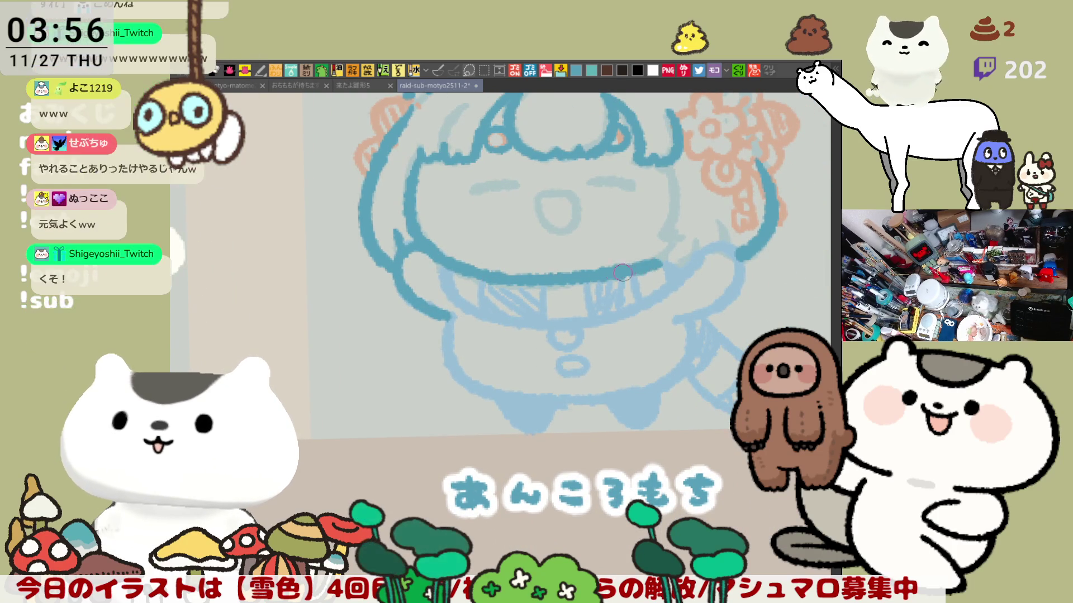
{"action": "left_click_drag", "start_coordinate": [514, 279], "coordinate": [653, 265]}
{"action": "key", "text": "ctrl+z"}
Ink the chin line across the lower face and thicken its right end
{"action": "left_click_drag", "start_coordinate": [422, 349], "coordinate": [612, 310]}
{"action": "key", "text": "ctrl+z"}
{"action": "left_click_drag", "start_coordinate": [417, 351], "coordinate": [595, 309]}
{"action": "key", "text": "ctrl+z"}
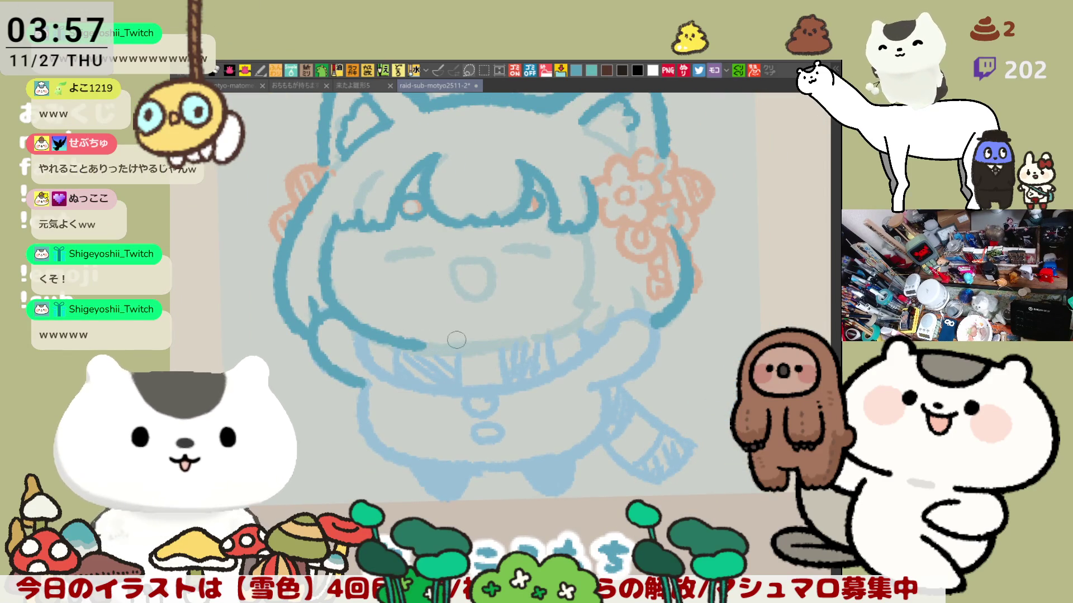
{"action": "left_click_drag", "start_coordinate": [412, 343], "coordinate": [600, 322]}
{"action": "key", "text": "ctrl+z"}
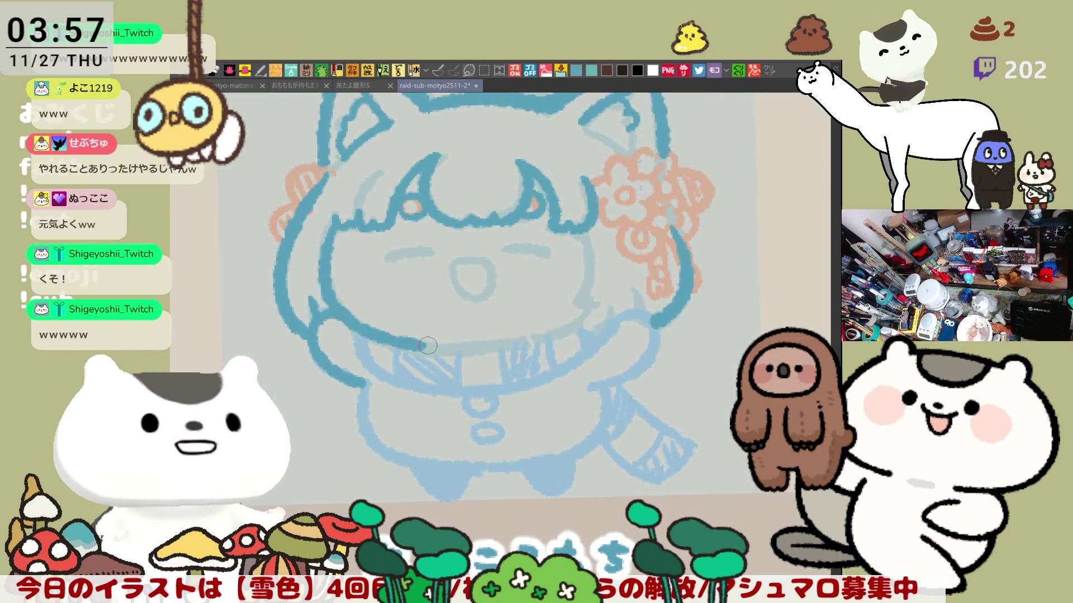
{"action": "left_click_drag", "start_coordinate": [406, 342], "coordinate": [556, 334]}
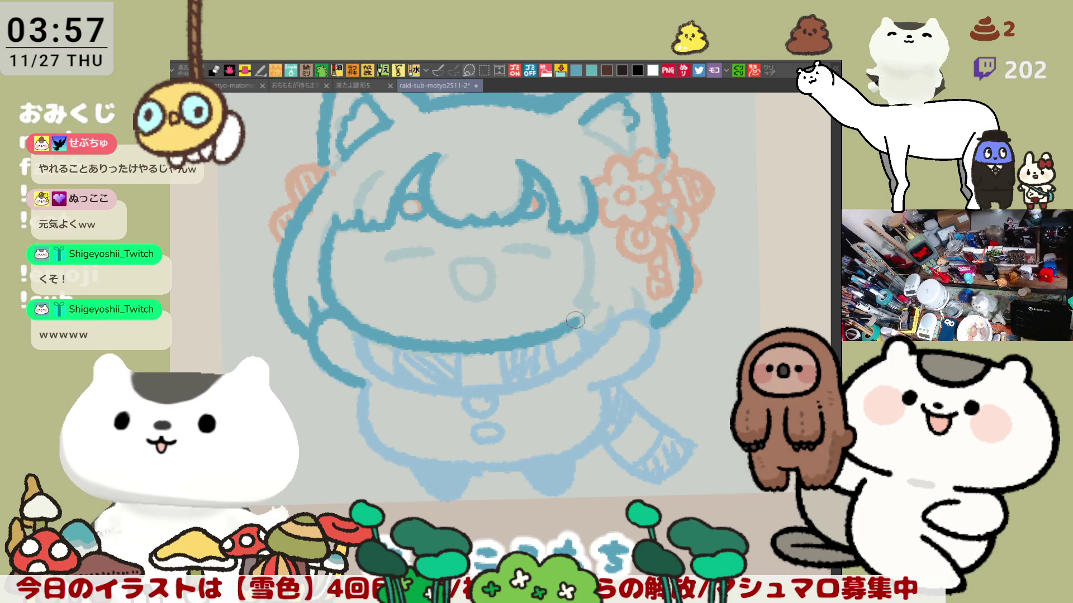
{"action": "left_click_drag", "start_coordinate": [559, 326], "coordinate": [586, 321]}
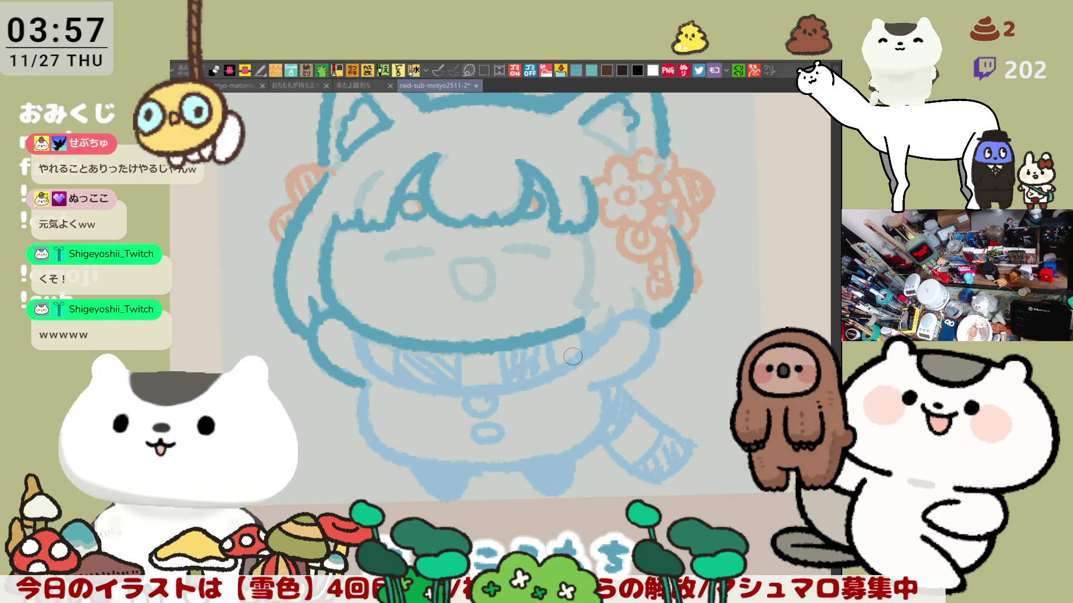
Ink the two closed-eye curves on the left and right of the face
{"action": "left_click_drag", "start_coordinate": [543, 363], "coordinate": [619, 362]}
{"action": "left_click_drag", "start_coordinate": [481, 272], "coordinate": [520, 270]}
{"action": "key", "text": "ctrl+z"}
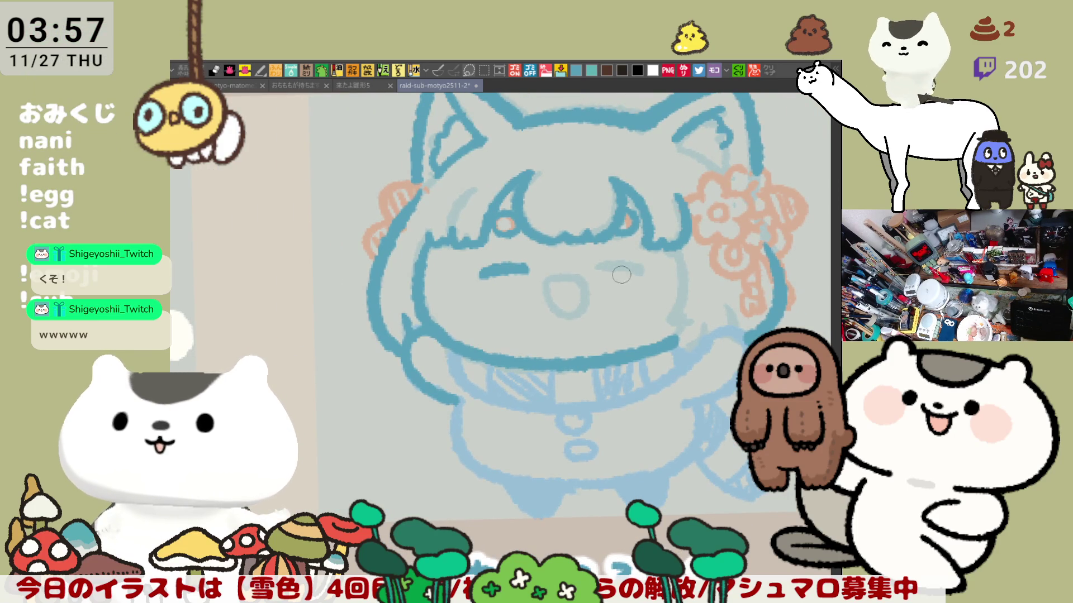
{"action": "left_click_drag", "start_coordinate": [598, 268], "coordinate": [652, 266]}
{"action": "key", "text": "ctrl+z"}
{"action": "key", "text": "ctrl+z"}
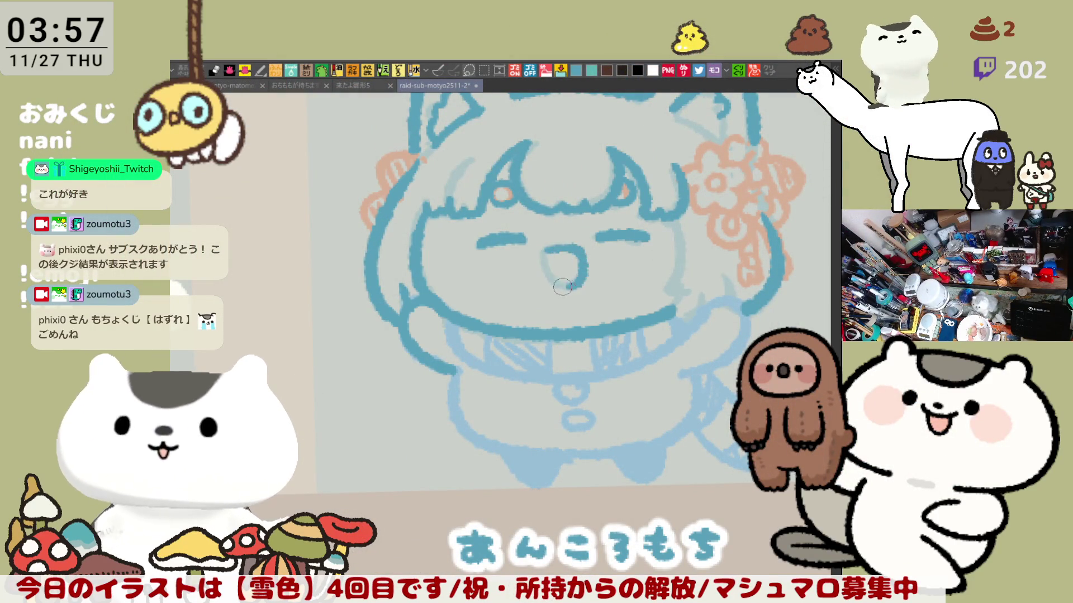
Ink the open mouth around the sketched circle and the right cheek line curving down
{"action": "mouse_move", "coordinate": [582, 261]}
{"action": "left_mouse_down"}
{"action": "mouse_move", "coordinate": [547, 263]}
{"action": "mouse_move", "coordinate": [571, 285]}
{"action": "mouse_move", "coordinate": [548, 256]}
{"action": "left_mouse_up"}
{"action": "key", "text": "ctrl+z"}
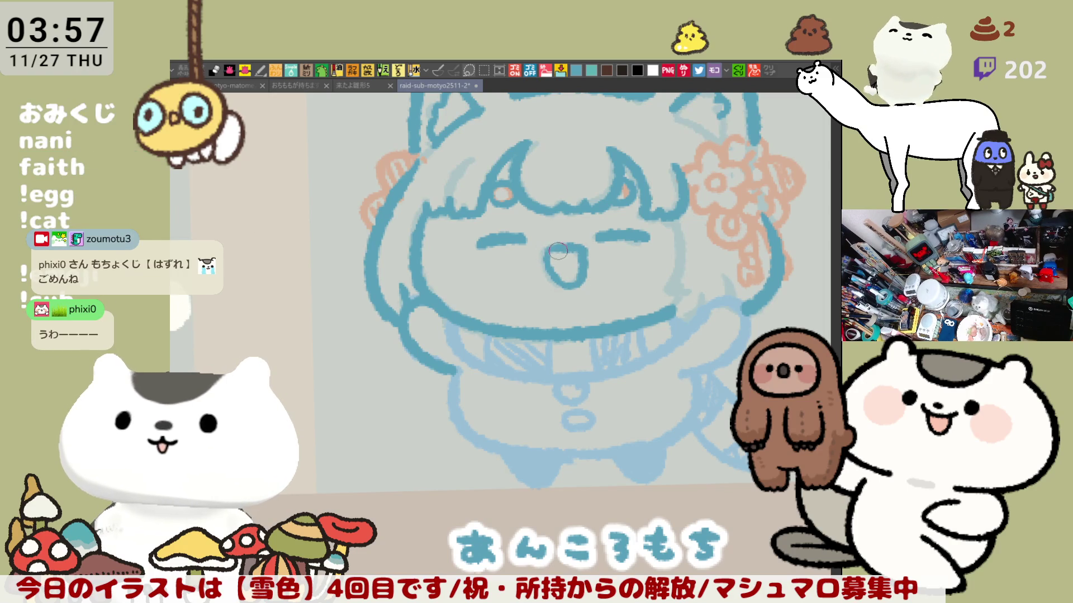
{"action": "key", "text": "ctrl+z"}
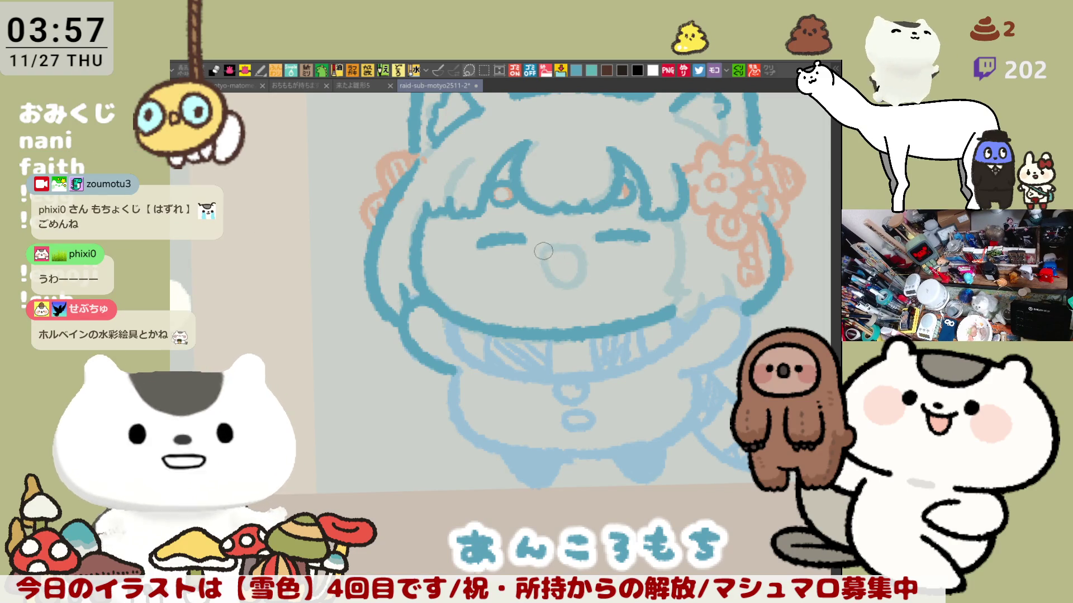
{"action": "mouse_move", "coordinate": [581, 269]}
{"action": "left_mouse_down"}
{"action": "mouse_move", "coordinate": [562, 292]}
{"action": "mouse_move", "coordinate": [541, 272]}
{"action": "mouse_move", "coordinate": [577, 247]}
{"action": "left_mouse_up"}
{"action": "key", "text": "ctrl+z"}
{"action": "key", "text": "ctrl+z"}
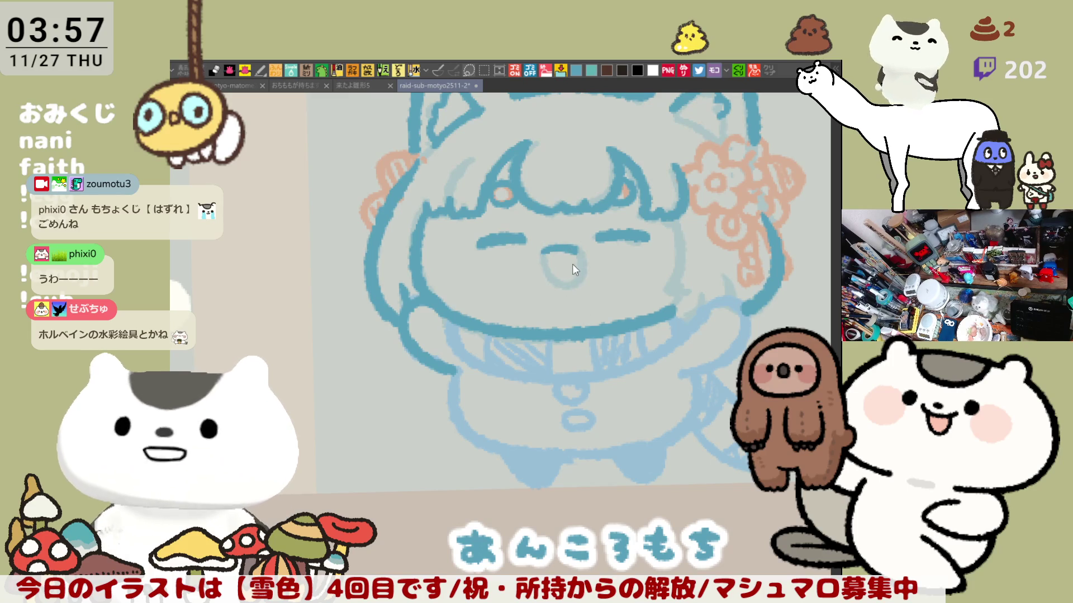
{"action": "mouse_move", "coordinate": [545, 262]}
{"action": "left_mouse_down"}
{"action": "mouse_move", "coordinate": [581, 265]}
{"action": "mouse_move", "coordinate": [554, 288]}
{"action": "mouse_move", "coordinate": [579, 255]}
{"action": "left_mouse_up"}
{"action": "key", "text": "ctrl+z"}
{"action": "key", "text": "ctrl+z"}
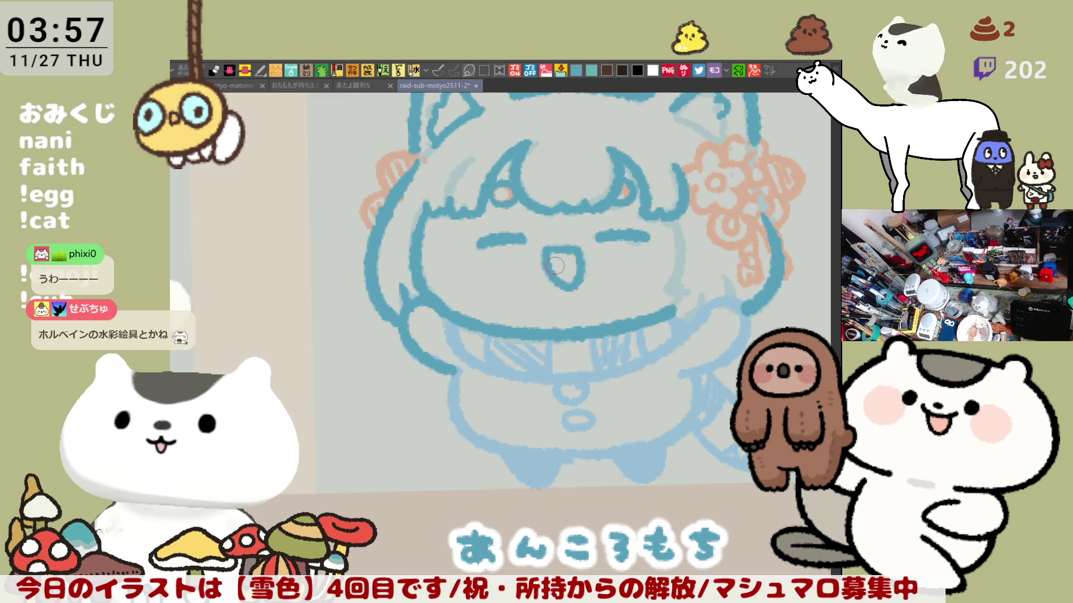
{"action": "mouse_move", "coordinate": [676, 230]}
{"action": "left_mouse_down"}
{"action": "mouse_move", "coordinate": [673, 287]}
{"action": "mouse_move", "coordinate": [708, 306]}
{"action": "left_mouse_up"}
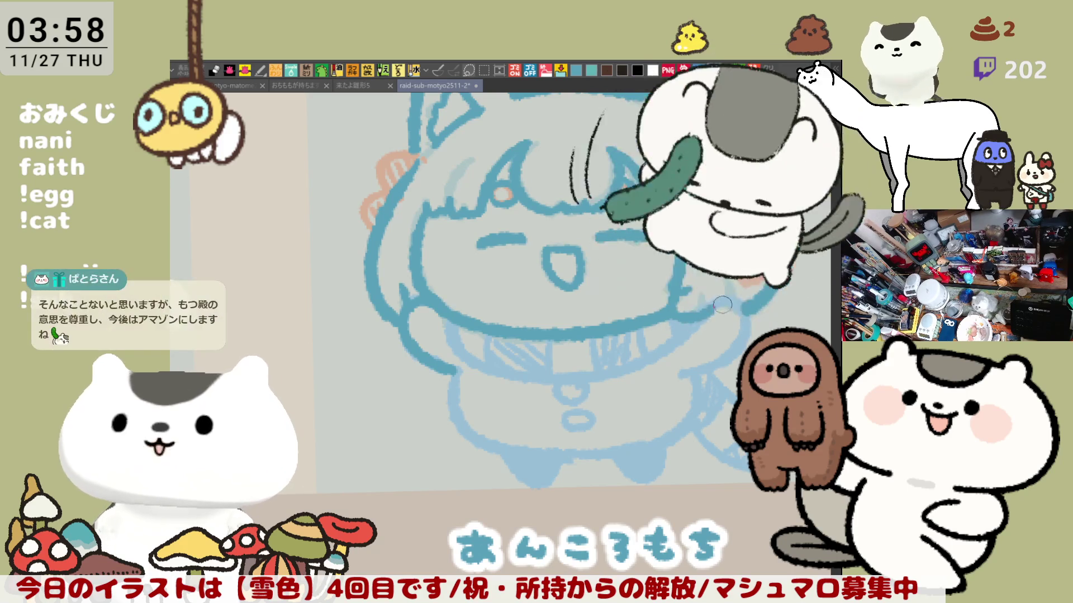
Extend the chin outline toward the left in dark teal
{"action": "key", "text": "ctrl+z"}
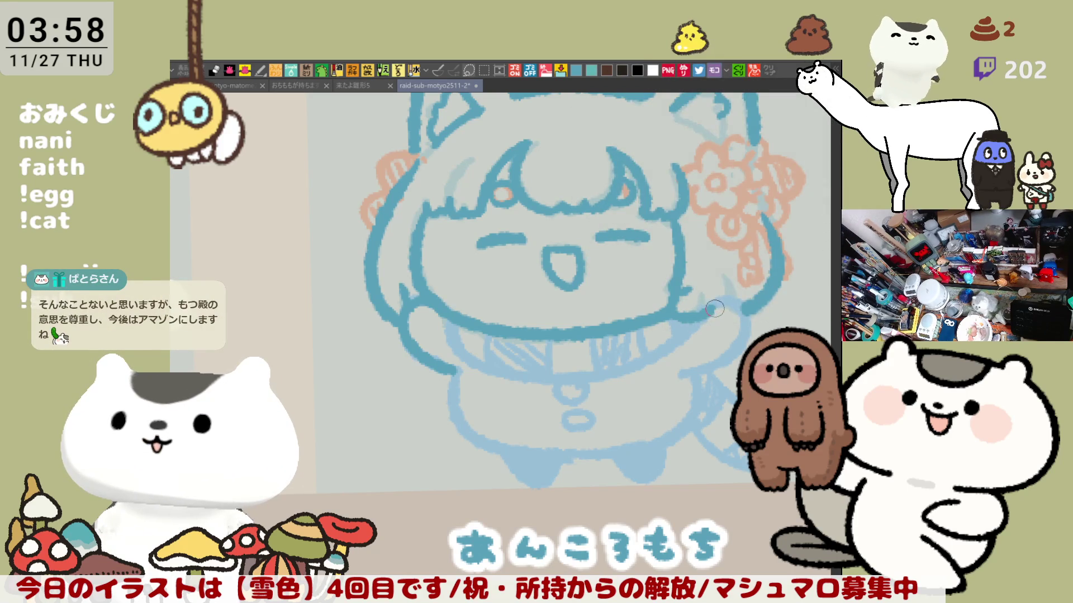
{"action": "scroll", "coordinate": [716, 310], "scroll_direction": "up", "scroll_amount": 1}
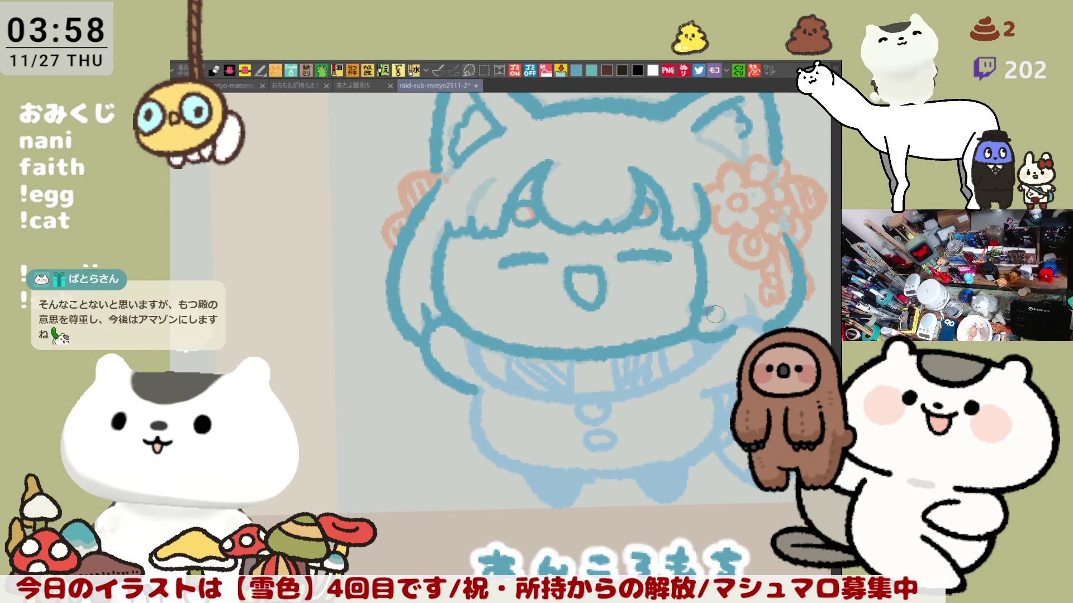
{"action": "scroll", "coordinate": [710, 312], "scroll_direction": "right", "scroll_amount": 5}
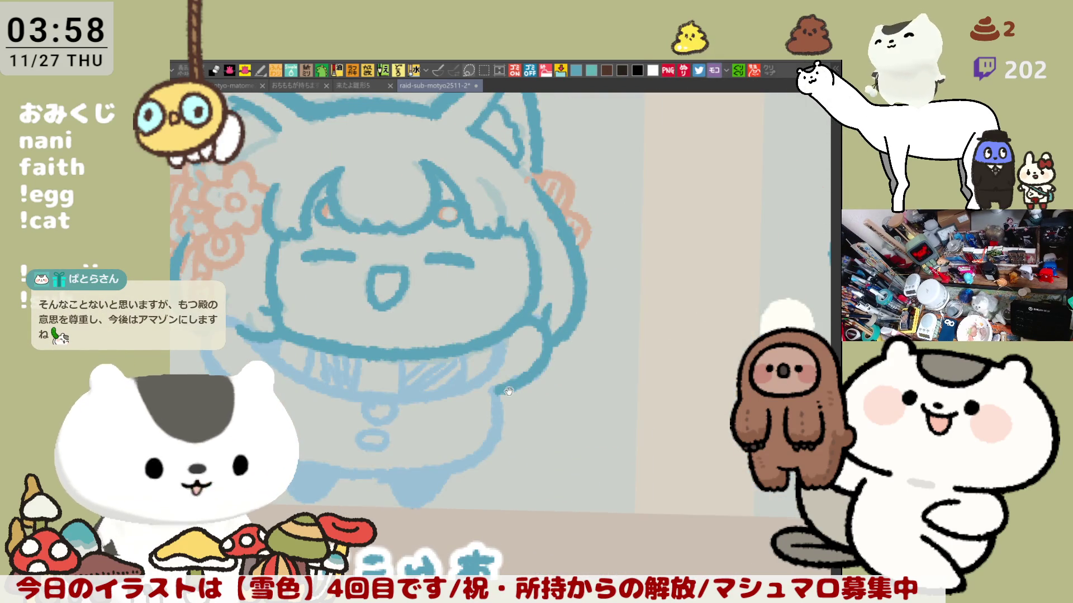
{"action": "scroll", "coordinate": [513, 388], "scroll_direction": "left", "scroll_amount": 6}
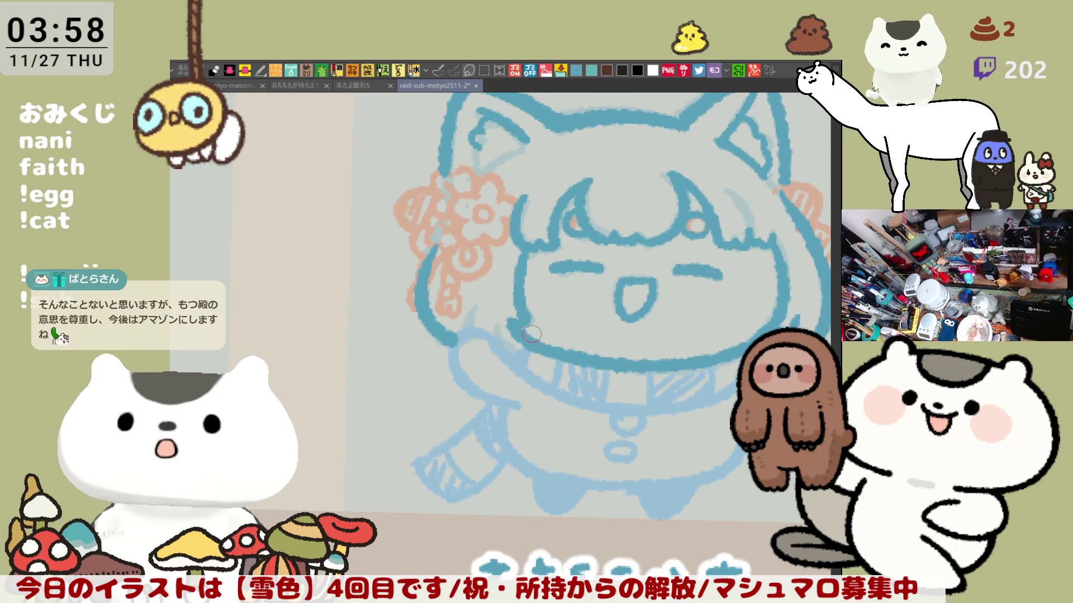
{"action": "left_click_drag", "start_coordinate": [486, 336], "coordinate": [526, 344]}
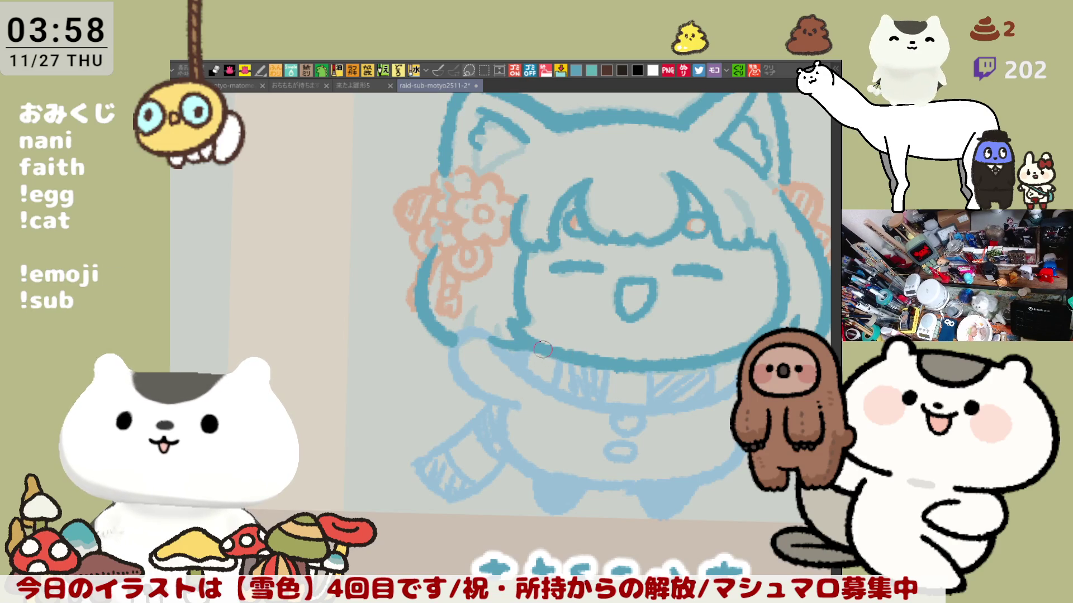
Ink the collar's lower line, vertical edge and right end, checking balance mirrored
{"action": "key", "text": "h"}
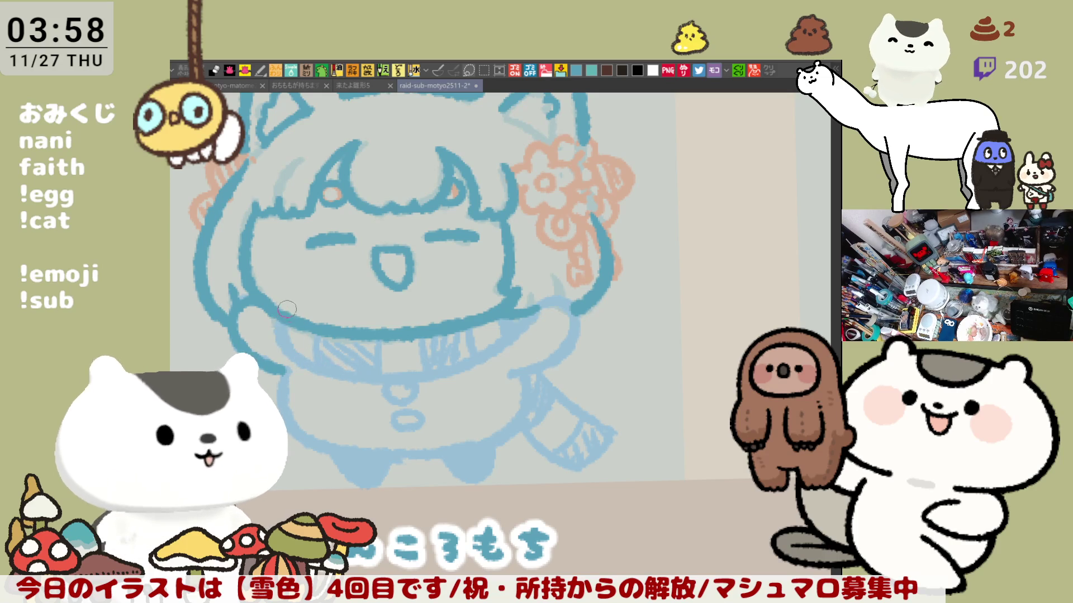
{"action": "left_click_drag", "start_coordinate": [279, 369], "coordinate": [366, 380]}
{"action": "key", "text": "ctrl+z"}
{"action": "left_click_drag", "start_coordinate": [280, 369], "coordinate": [365, 378]}
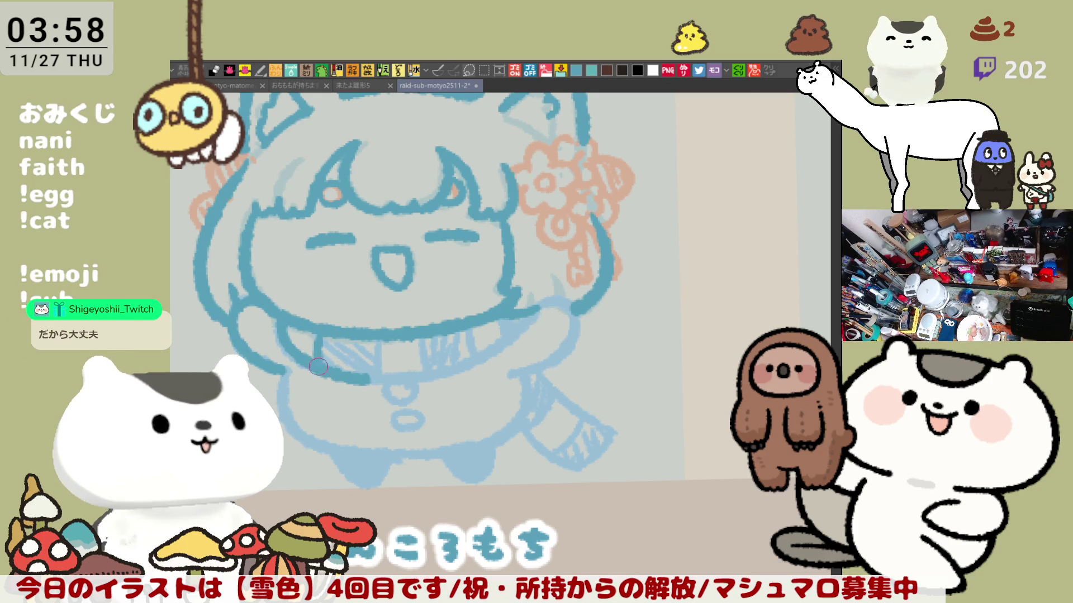
{"action": "mouse_move", "coordinate": [376, 339]}
{"action": "left_mouse_down"}
{"action": "mouse_move", "coordinate": [377, 373]}
{"action": "mouse_move", "coordinate": [443, 381]}
{"action": "mouse_move", "coordinate": [518, 334]}
{"action": "mouse_move", "coordinate": [534, 309]}
{"action": "left_mouse_up"}
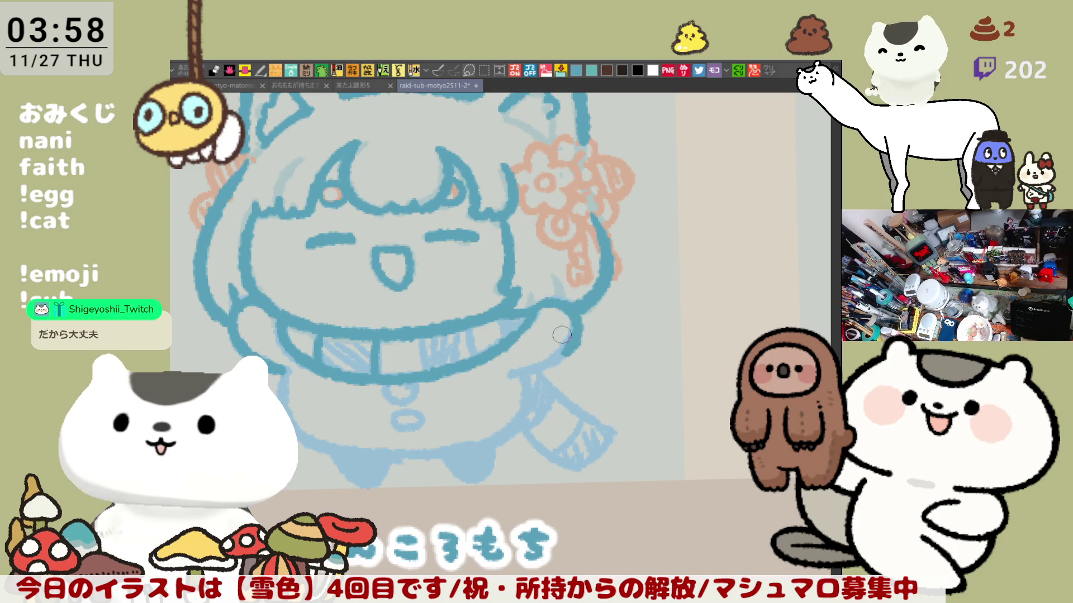
{"action": "left_click_drag", "start_coordinate": [538, 308], "coordinate": [560, 326]}
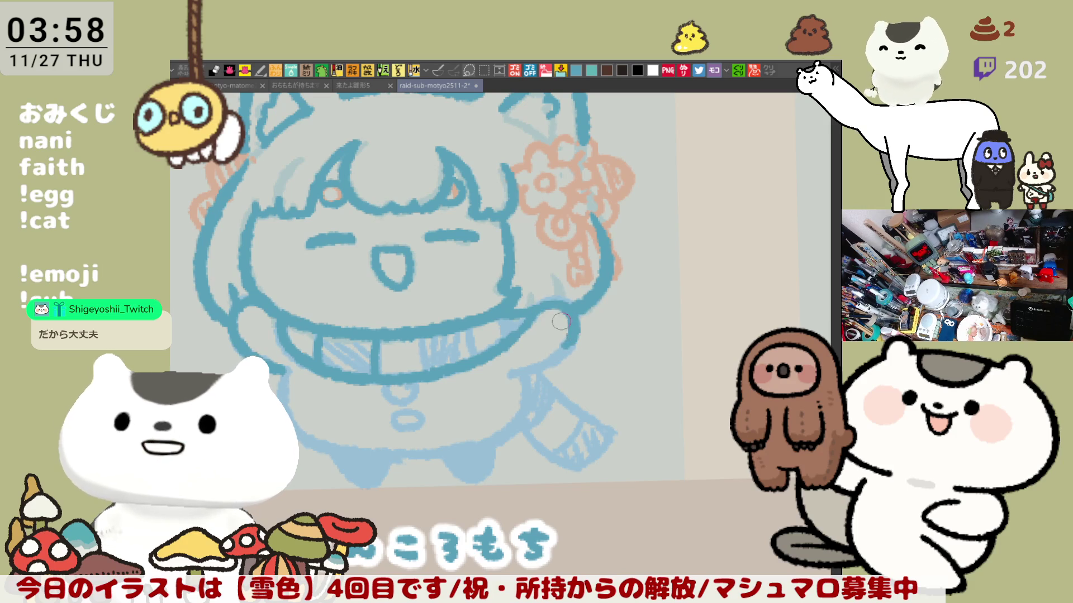
{"action": "key", "text": "h"}
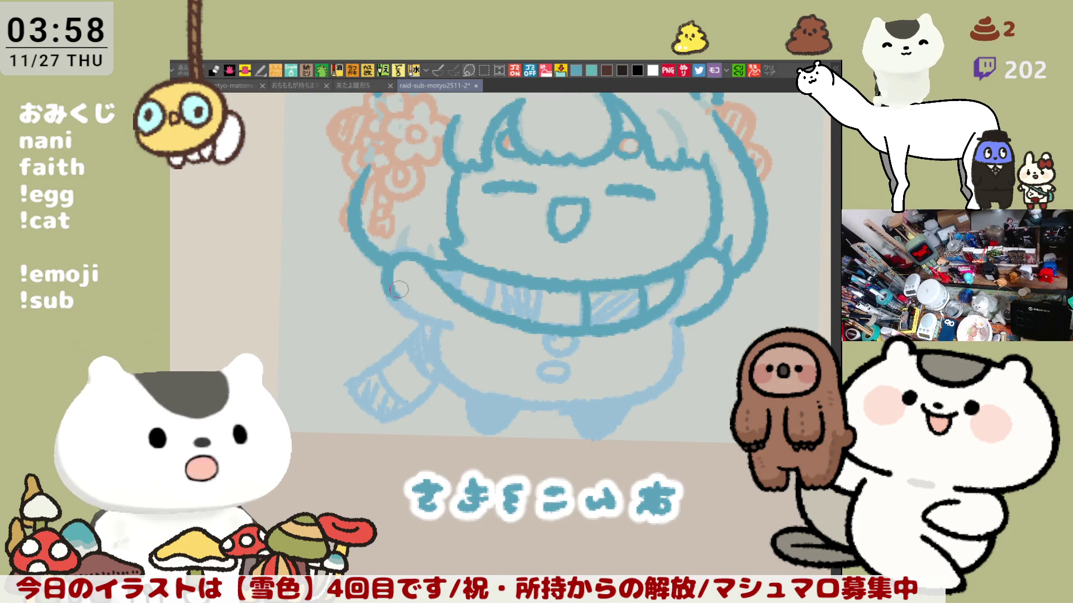
Ink the outline down the left side of the girl's body, redoing strokes with the view mirrored
{"action": "mouse_move", "coordinate": [450, 359]}
{"action": "left_mouse_down"}
{"action": "mouse_move", "coordinate": [475, 344]}
{"action": "mouse_move", "coordinate": [526, 358]}
{"action": "left_mouse_up"}
{"action": "mouse_move", "coordinate": [503, 311]}
{"action": "left_mouse_down"}
{"action": "mouse_move", "coordinate": [506, 369]}
{"action": "mouse_move", "coordinate": [517, 377]}
{"action": "mouse_move", "coordinate": [487, 338]}
{"action": "mouse_move", "coordinate": [517, 379]}
{"action": "left_mouse_up"}
{"action": "key", "text": "ctrl+z"}
{"action": "key", "text": "ctrl+z"}
{"action": "mouse_move", "coordinate": [495, 312]}
{"action": "left_mouse_down"}
{"action": "mouse_move", "coordinate": [515, 384]}
{"action": "mouse_move", "coordinate": [562, 392]}
{"action": "left_mouse_up"}
{"action": "key", "text": "h"}
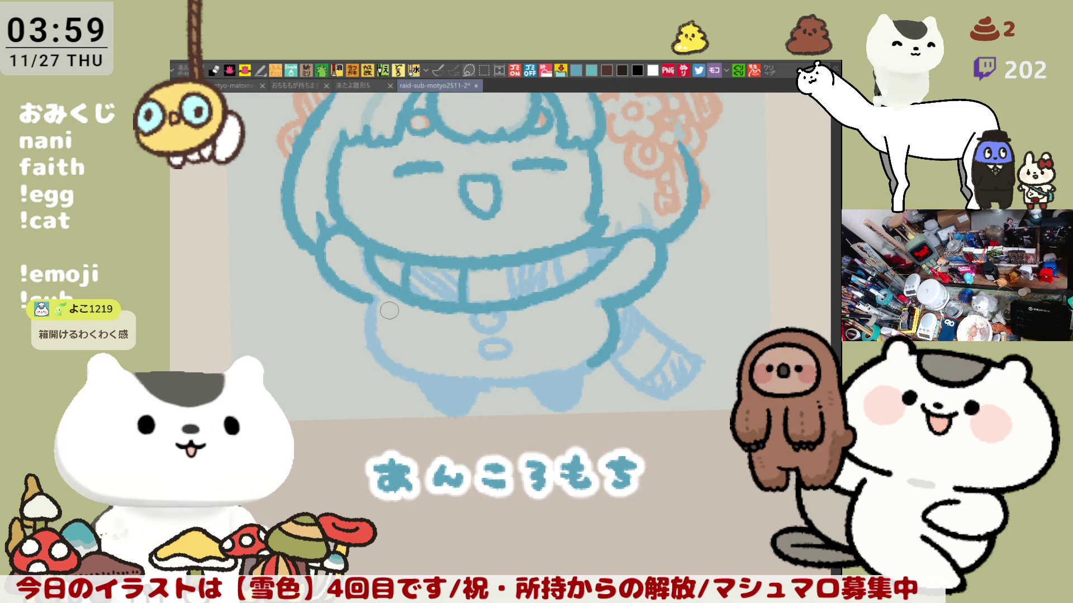
{"action": "left_click_drag", "start_coordinate": [373, 296], "coordinate": [411, 369]}
{"action": "key", "text": "ctrl+z"}
{"action": "left_click_drag", "start_coordinate": [370, 291], "coordinate": [411, 373]}
{"action": "key", "text": "ctrl+z"}
{"action": "left_click_drag", "start_coordinate": [374, 294], "coordinate": [405, 372]}
{"action": "key", "text": "ctrl+z"}
With the canvas rotated, ink the lower-body edge and join it to the right side
{"action": "key", "text": "ctrl+z"}
{"action": "mouse_move", "coordinate": [369, 292]}
{"action": "left_mouse_down"}
{"action": "mouse_move", "coordinate": [400, 368]}
{"action": "mouse_move", "coordinate": [519, 380]}
{"action": "mouse_move", "coordinate": [595, 402]}
{"action": "mouse_move", "coordinate": [536, 413]}
{"action": "left_mouse_up"}
{"action": "mouse_move", "coordinate": [340, 335]}
{"action": "left_mouse_down"}
{"action": "mouse_move", "coordinate": [398, 381]}
{"action": "mouse_move", "coordinate": [459, 409]}
{"action": "left_mouse_up"}
{"action": "key", "text": "ctrl+z"}
{"action": "key", "text": "ctrl+z"}
{"action": "mouse_move", "coordinate": [341, 335]}
{"action": "left_mouse_down"}
{"action": "mouse_move", "coordinate": [444, 408]}
{"action": "mouse_move", "coordinate": [501, 416]}
{"action": "left_mouse_up"}
{"action": "key", "text": "ctrl+z"}
{"action": "left_click_drag", "start_coordinate": [425, 392], "coordinate": [503, 414]}
{"action": "key", "text": "ctrl+z"}
{"action": "left_click_drag", "start_coordinate": [434, 394], "coordinate": [502, 416]}
{"action": "key", "text": "ctrl+z"}
{"action": "left_click_drag", "start_coordinate": [427, 397], "coordinate": [492, 416]}
{"action": "key", "text": "ctrl+z"}
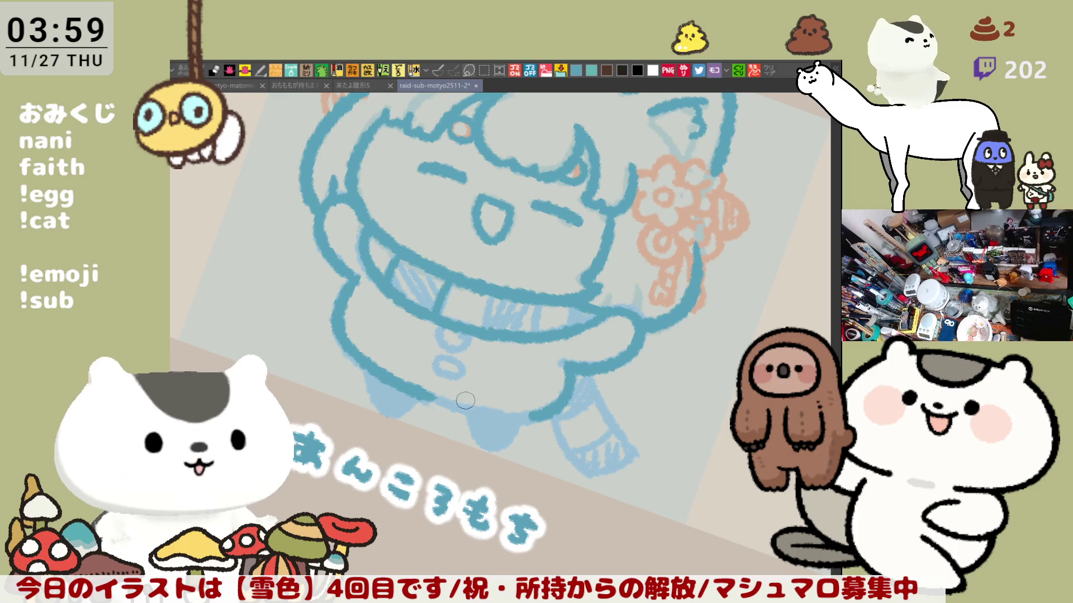
{"action": "left_click_drag", "start_coordinate": [418, 388], "coordinate": [503, 416]}
{"action": "key", "text": "ctrl+z"}
{"action": "left_click_drag", "start_coordinate": [434, 394], "coordinate": [487, 412]}
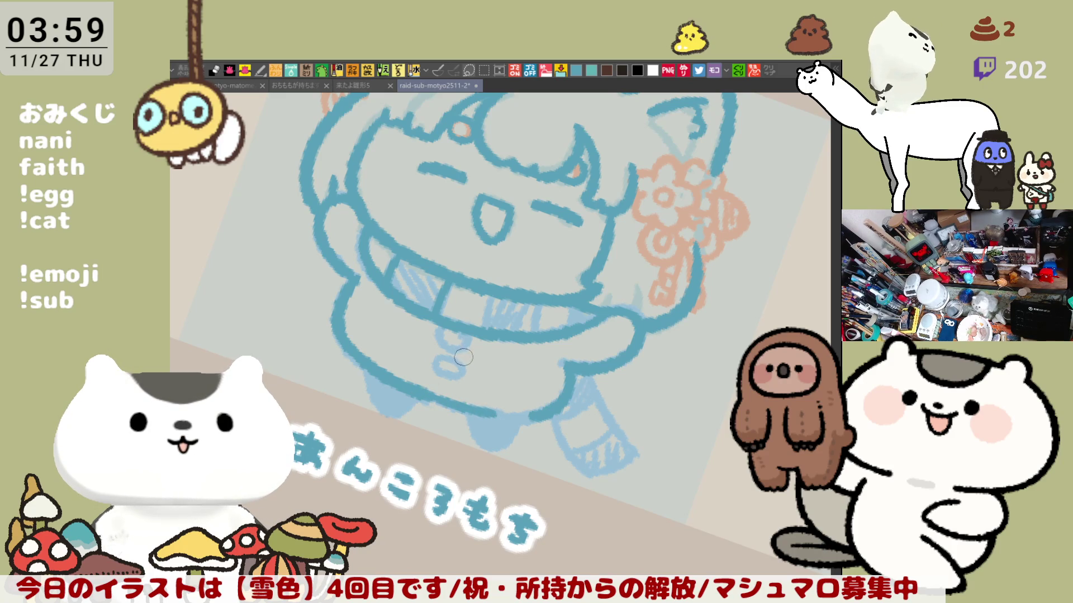
{"action": "key", "text": "ctrl+z"}
{"action": "left_click_drag", "start_coordinate": [418, 385], "coordinate": [483, 413]}
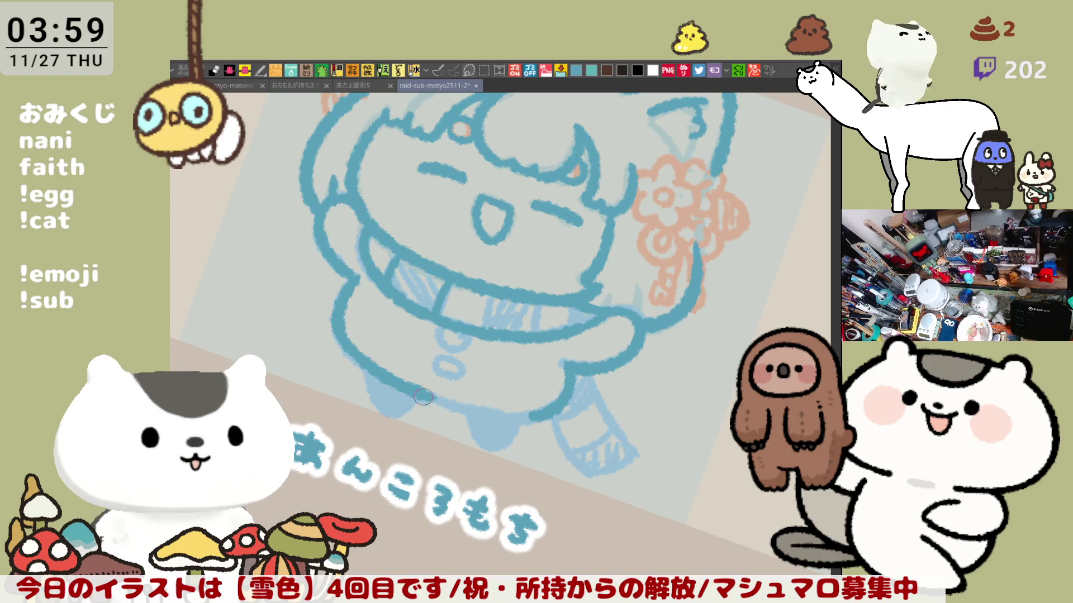
{"action": "left_click_drag", "start_coordinate": [484, 416], "coordinate": [542, 413]}
Outline the girl's left and right feet in teal with the view upright
{"action": "key", "text": "ctrl+@"}
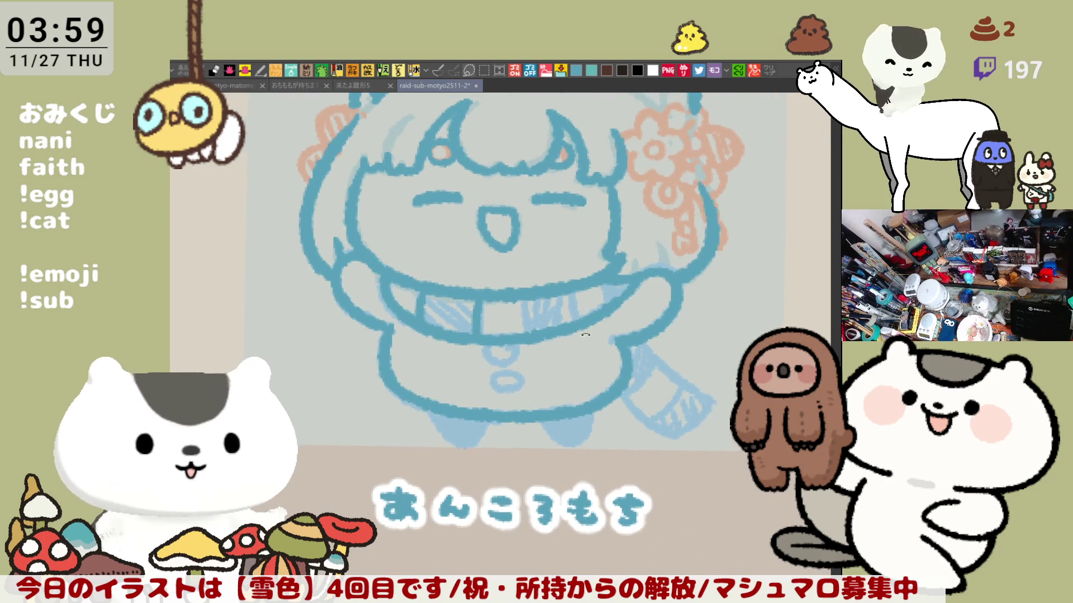
{"action": "mouse_move", "coordinate": [441, 421]}
{"action": "left_mouse_down"}
{"action": "mouse_move", "coordinate": [472, 447]}
{"action": "mouse_move", "coordinate": [513, 415]}
{"action": "left_mouse_up"}
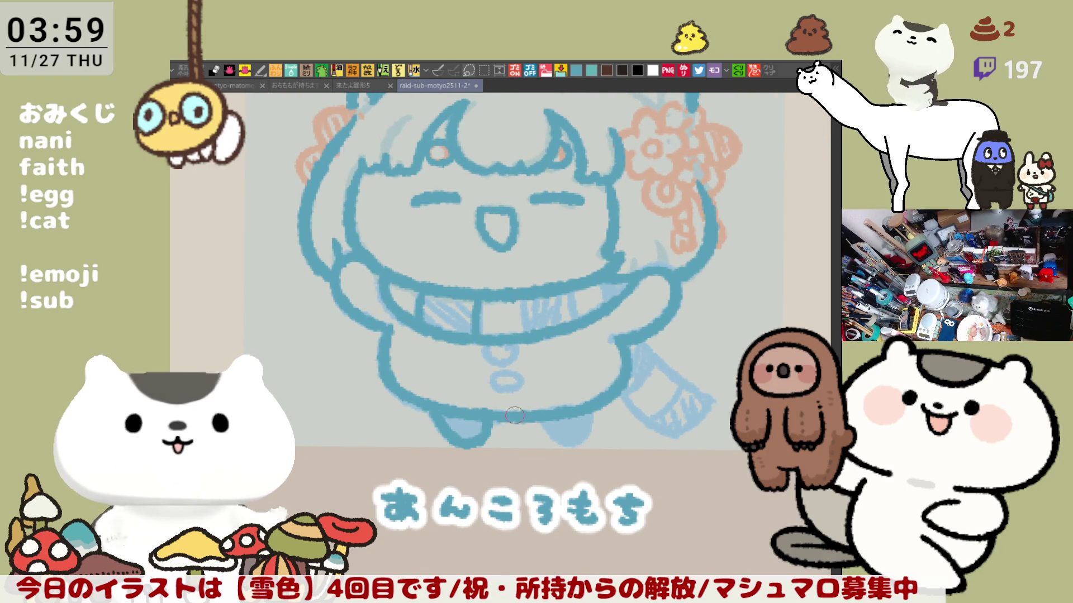
{"action": "key", "text": "ctrl+z"}
{"action": "left_click_drag", "start_coordinate": [427, 413], "coordinate": [496, 431]}
{"action": "key", "text": "ctrl+z"}
{"action": "mouse_move", "coordinate": [433, 413]}
{"action": "left_mouse_down"}
{"action": "mouse_move", "coordinate": [456, 440]}
{"action": "mouse_move", "coordinate": [480, 418]}
{"action": "left_mouse_up"}
{"action": "mouse_move", "coordinate": [549, 426]}
{"action": "left_mouse_down"}
{"action": "mouse_move", "coordinate": [587, 403]}
{"action": "mouse_move", "coordinate": [581, 444]}
{"action": "mouse_move", "coordinate": [587, 420]}
{"action": "mouse_move", "coordinate": [479, 413]}
{"action": "left_mouse_up"}
{"action": "key", "text": "ctrl+z"}
Rework the small loop under the collar and the lower-leg stroke, then reframe the whole figure
{"action": "mouse_move", "coordinate": [447, 358]}
{"action": "left_mouse_down"}
{"action": "mouse_move", "coordinate": [494, 368]}
{"action": "mouse_move", "coordinate": [472, 355]}
{"action": "mouse_move", "coordinate": [486, 347]}
{"action": "mouse_move", "coordinate": [465, 360]}
{"action": "mouse_move", "coordinate": [485, 344]}
{"action": "left_mouse_up"}
{"action": "key", "text": "ctrl+z"}
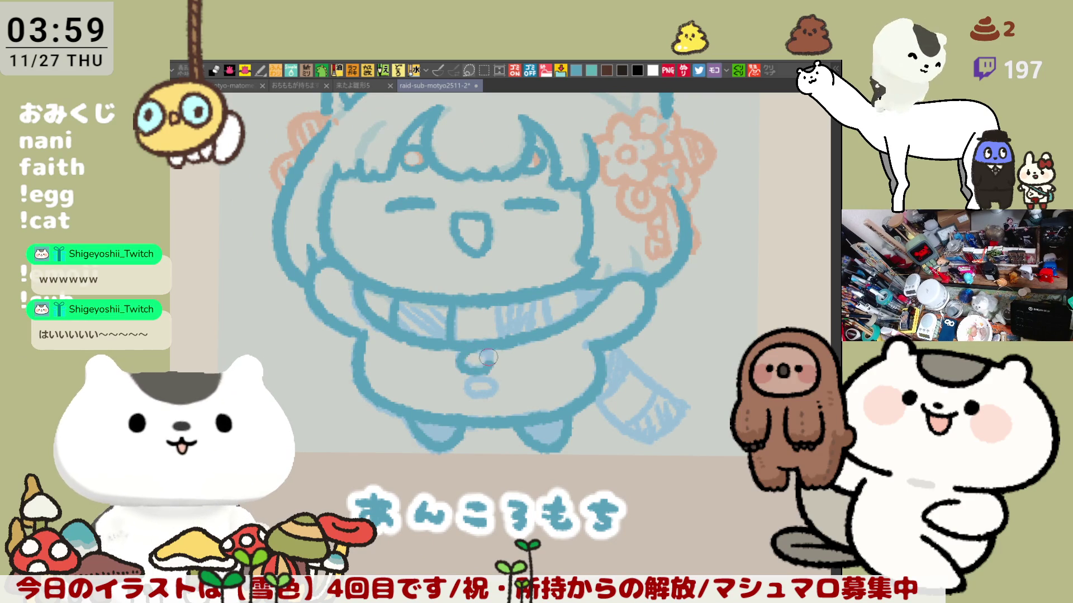
{"action": "mouse_move", "coordinate": [488, 362]}
{"action": "left_mouse_down"}
{"action": "mouse_move", "coordinate": [468, 364]}
{"action": "mouse_move", "coordinate": [494, 388]}
{"action": "mouse_move", "coordinate": [481, 398]}
{"action": "mouse_move", "coordinate": [468, 389]}
{"action": "mouse_move", "coordinate": [533, 387]}
{"action": "mouse_move", "coordinate": [525, 451]}
{"action": "mouse_move", "coordinate": [573, 438]}
{"action": "left_mouse_up"}
{"action": "left_click_drag", "start_coordinate": [549, 346], "coordinate": [584, 431]}
{"action": "key", "text": "ctrl+z"}
{"action": "left_click_drag", "start_coordinate": [550, 346], "coordinate": [584, 430]}
{"action": "key", "text": "ctrl+0"}
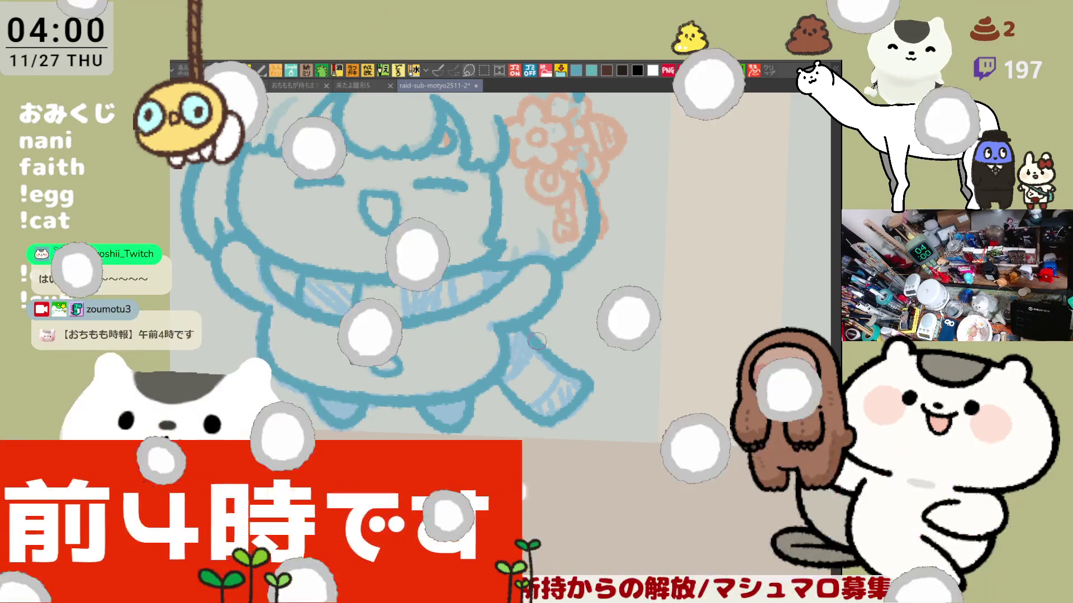
{"action": "left_click_drag", "start_coordinate": [473, 272], "coordinate": [593, 304]}
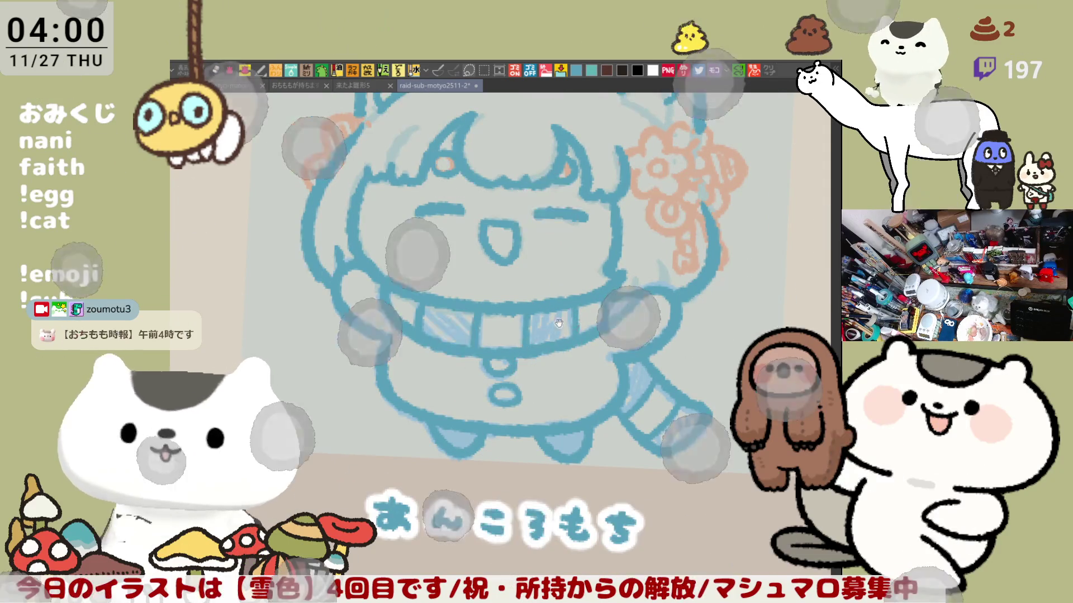
{"action": "scroll", "coordinate": [564, 323], "scroll_direction": "down", "scroll_amount": 3}
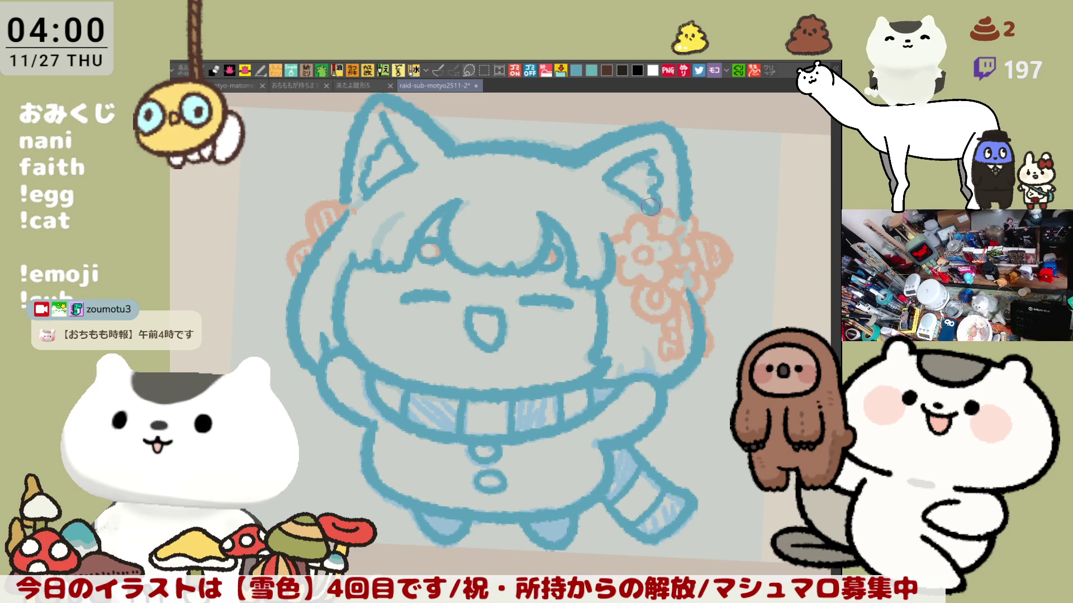
Ink the cat ear edge above the flower, then create a new canvas from the copied price screenshot
{"action": "mouse_move", "coordinate": [672, 211]}
{"action": "left_mouse_down"}
{"action": "mouse_move", "coordinate": [683, 221]}
{"action": "mouse_move", "coordinate": [660, 207]}
{"action": "mouse_move", "coordinate": [694, 220]}
{"action": "mouse_move", "coordinate": [685, 252]}
{"action": "mouse_move", "coordinate": [686, 242]}
{"action": "left_mouse_up"}
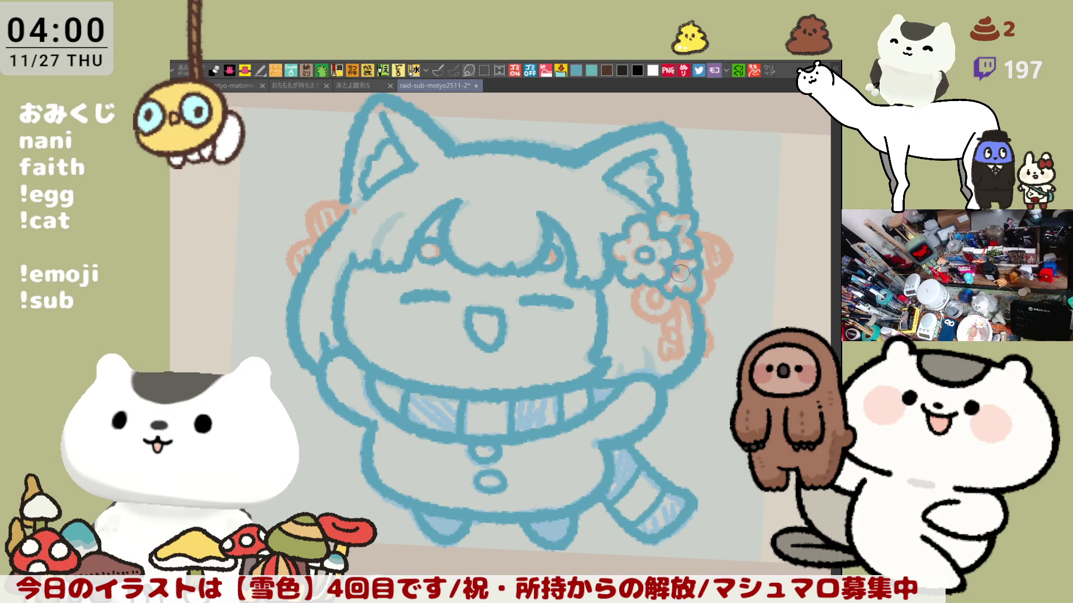
{"action": "scroll", "coordinate": [659, 259], "scroll_direction": "left", "scroll_amount": 3}
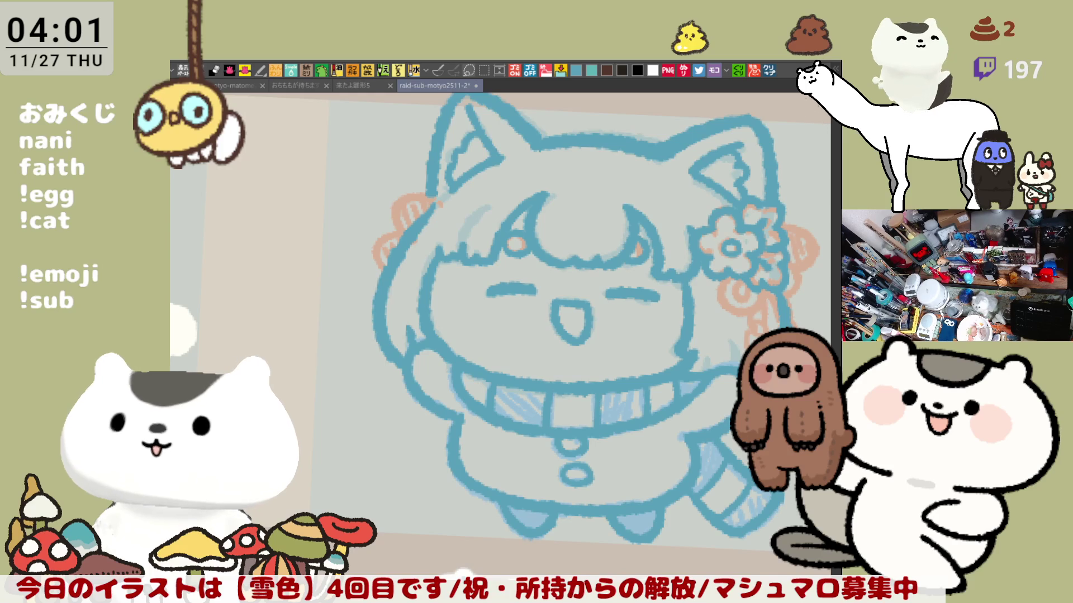
{"action": "left_click", "coordinate": [770, 71]}
{"action": "scroll", "coordinate": [424, 315], "scroll_direction": "up", "scroll_amount": 1}
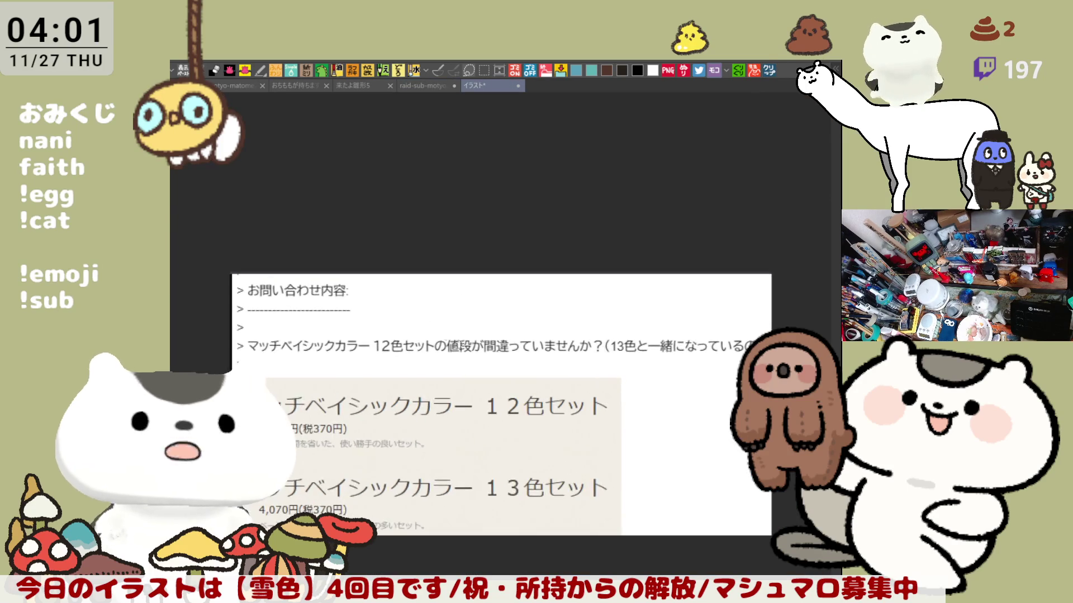
Zoom and pan to read the マッチベイシックカラー 12色セット price inquiry, then close the イラスト canvas
{"action": "scroll", "coordinate": [505, 390], "scroll_direction": "up", "scroll_amount": 1}
{"action": "scroll", "coordinate": [492, 442], "scroll_direction": "up", "scroll_amount": 1}
{"action": "mouse_move", "coordinate": [518, 415]}
{"action": "left_mouse_down"}
{"action": "mouse_move", "coordinate": [521, 385]}
{"action": "mouse_move", "coordinate": [489, 352]}
{"action": "left_mouse_up"}
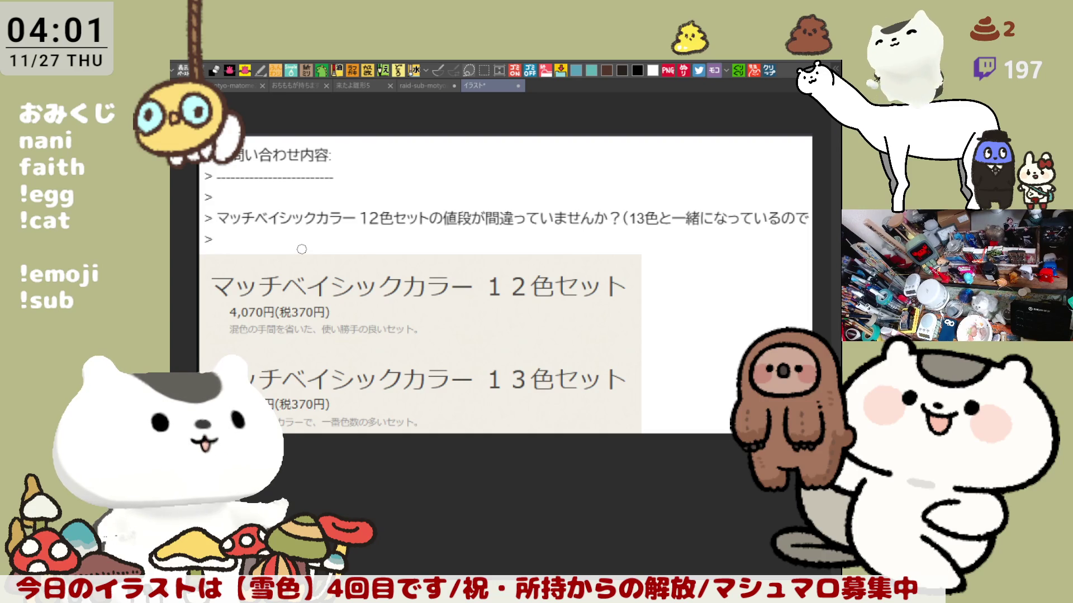
{"action": "left_click_drag", "start_coordinate": [553, 369], "coordinate": [559, 338]}
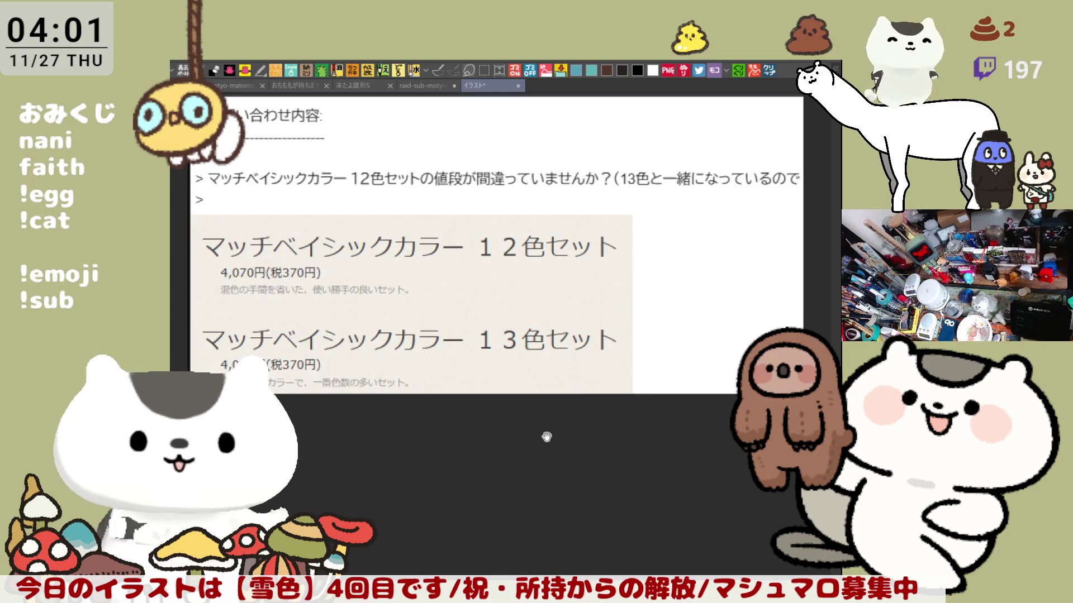
{"action": "left_click_drag", "start_coordinate": [550, 438], "coordinate": [552, 417]}
{"action": "scroll", "coordinate": [553, 417], "scroll_direction": "up", "scroll_amount": 2}
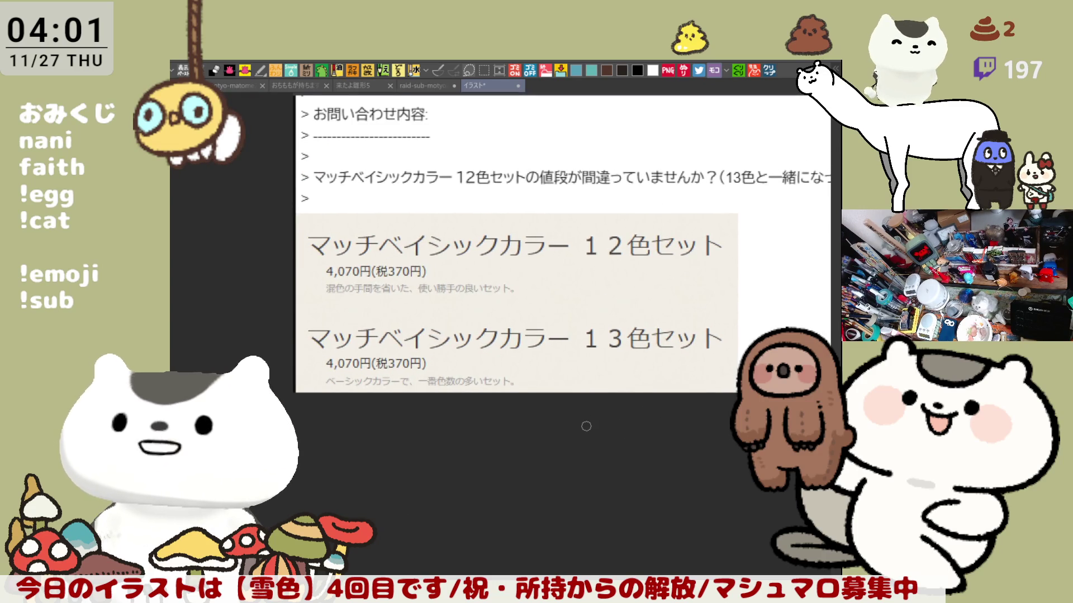
{"action": "scroll", "coordinate": [586, 426], "scroll_direction": "up", "scroll_amount": 1}
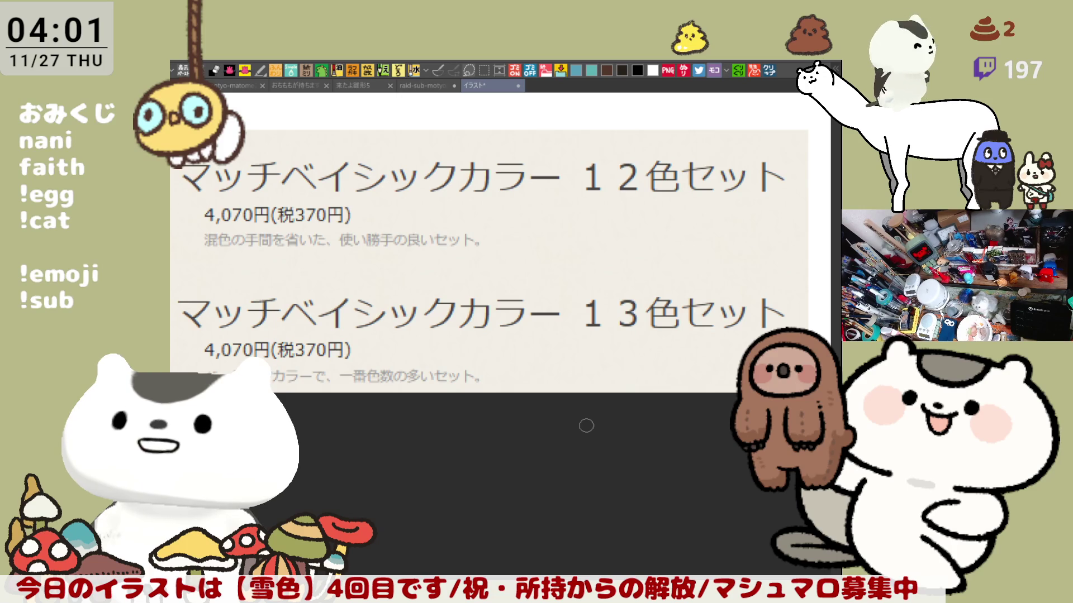
{"action": "scroll", "coordinate": [587, 426], "scroll_direction": "down", "scroll_amount": 1}
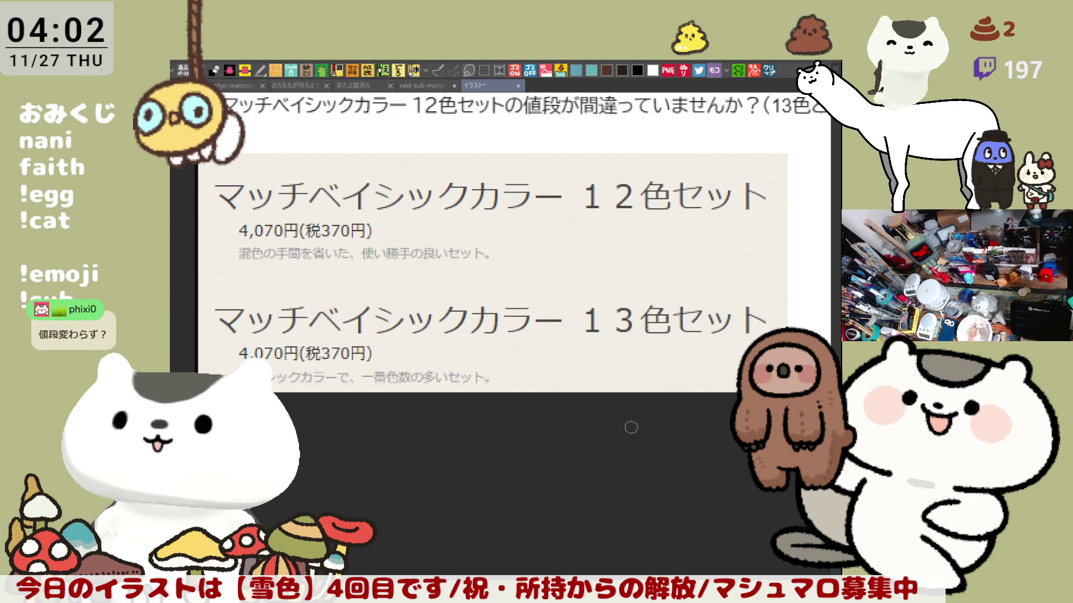
{"action": "left_click", "coordinate": [518, 85]}
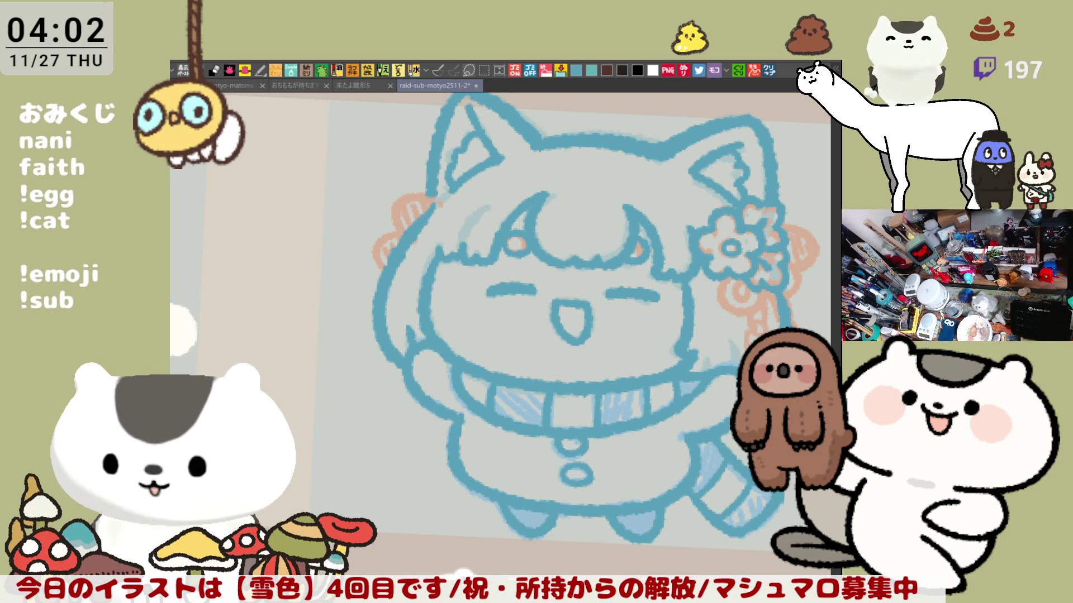
Create a new canvas from the copied paint box photo and zoom around it
{"action": "left_click", "coordinate": [771, 71]}
{"action": "scroll", "coordinate": [545, 286], "scroll_direction": "up", "scroll_amount": 2}
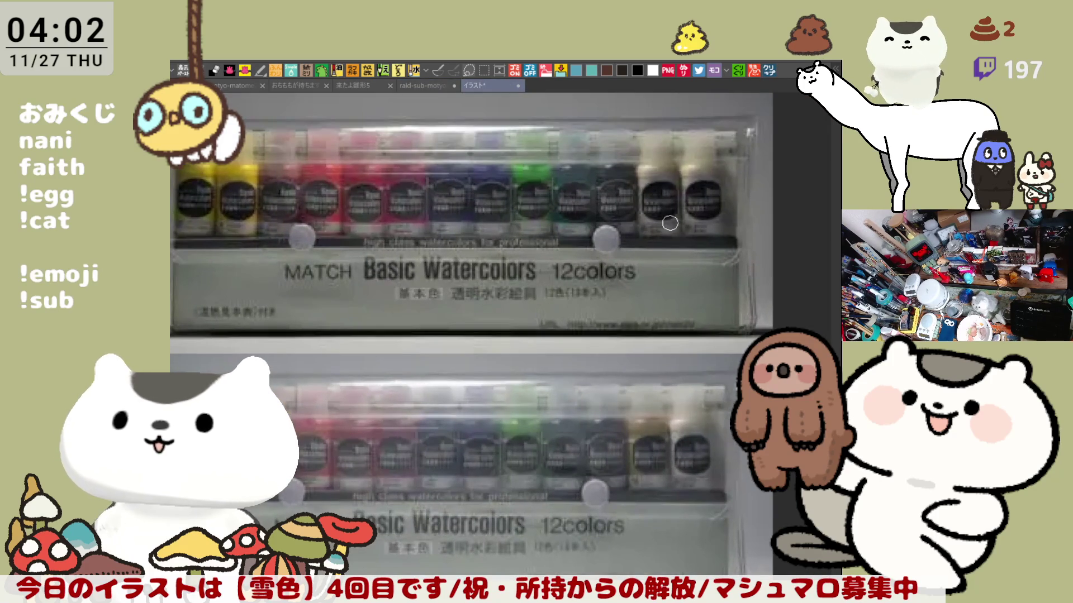
{"action": "scroll", "coordinate": [575, 265], "scroll_direction": "down", "scroll_amount": 1}
{"action": "scroll", "coordinate": [623, 270], "scroll_direction": "up", "scroll_amount": 3}
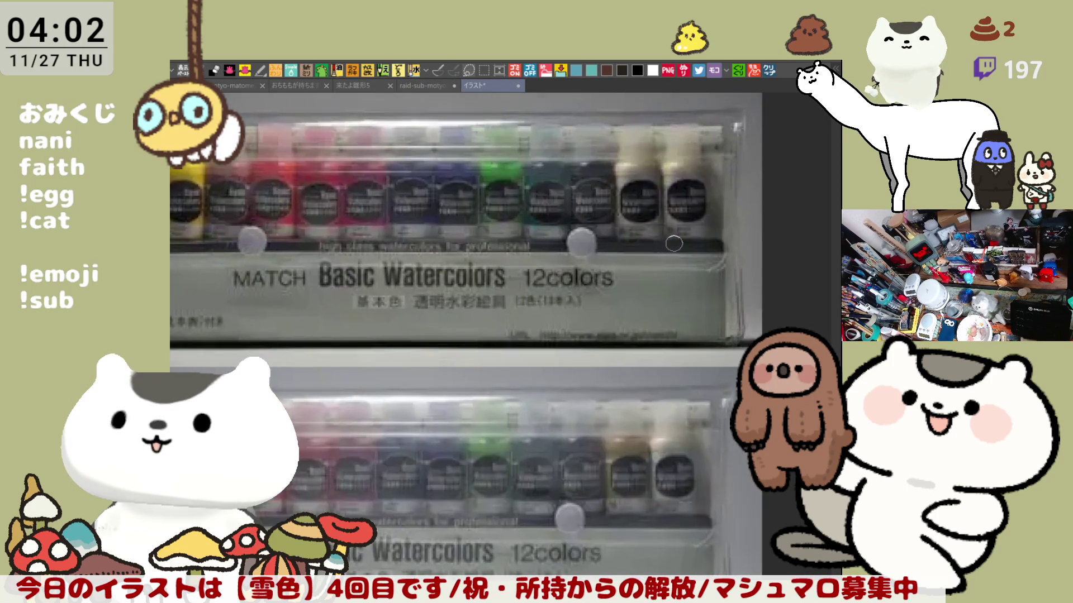
{"action": "scroll", "coordinate": [636, 288], "scroll_direction": "up", "scroll_amount": 2}
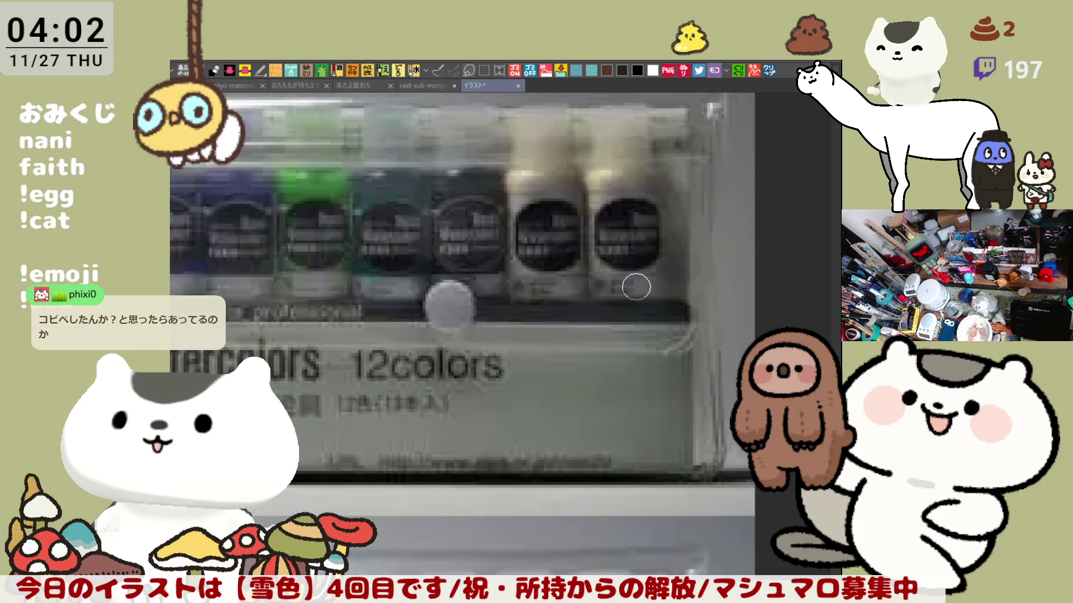
{"action": "scroll", "coordinate": [636, 287], "scroll_direction": "up", "scroll_amount": 2}
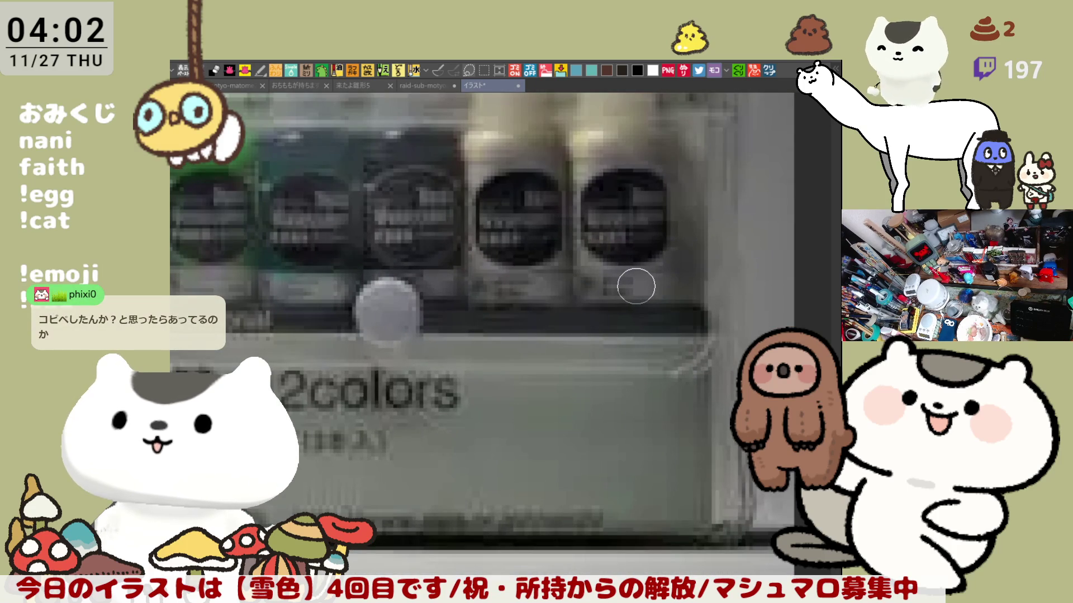
{"action": "scroll", "coordinate": [636, 287], "scroll_direction": "down", "scroll_amount": 4}
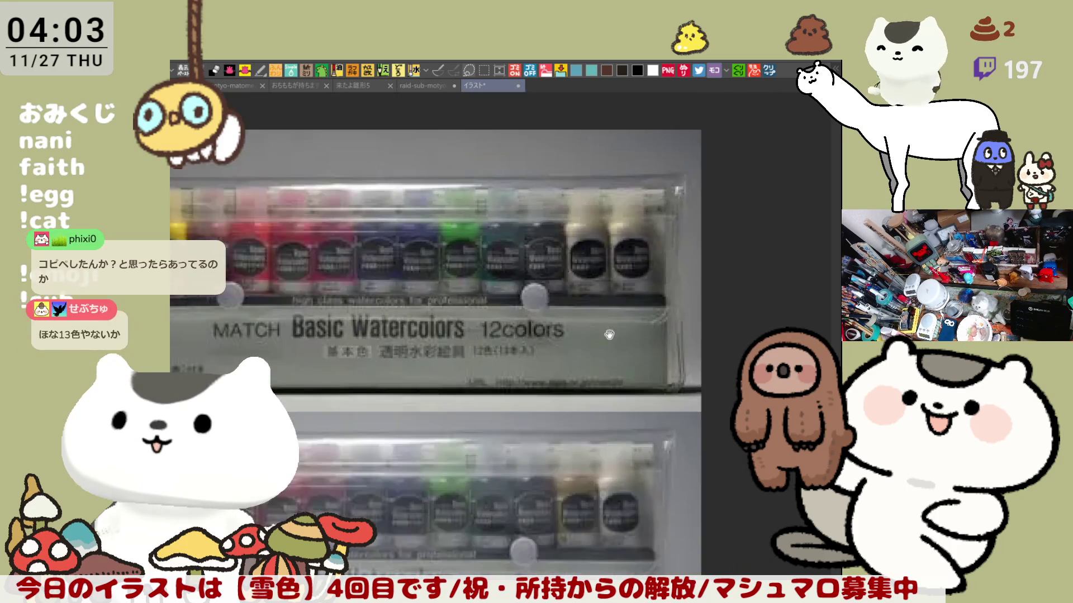
{"action": "scroll", "coordinate": [609, 335], "scroll_direction": "down", "scroll_amount": 4}
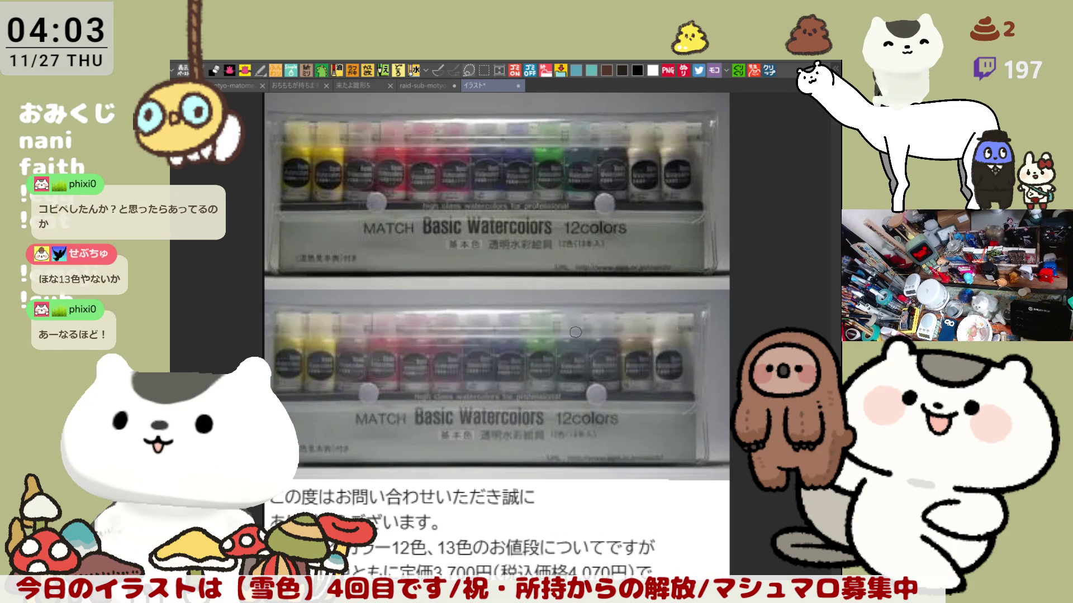
Scroll past the watercolour photo to the shop's reply, then paste the follow-up message as a new canvas
{"action": "scroll", "coordinate": [537, 340], "scroll_direction": "down", "scroll_amount": 2}
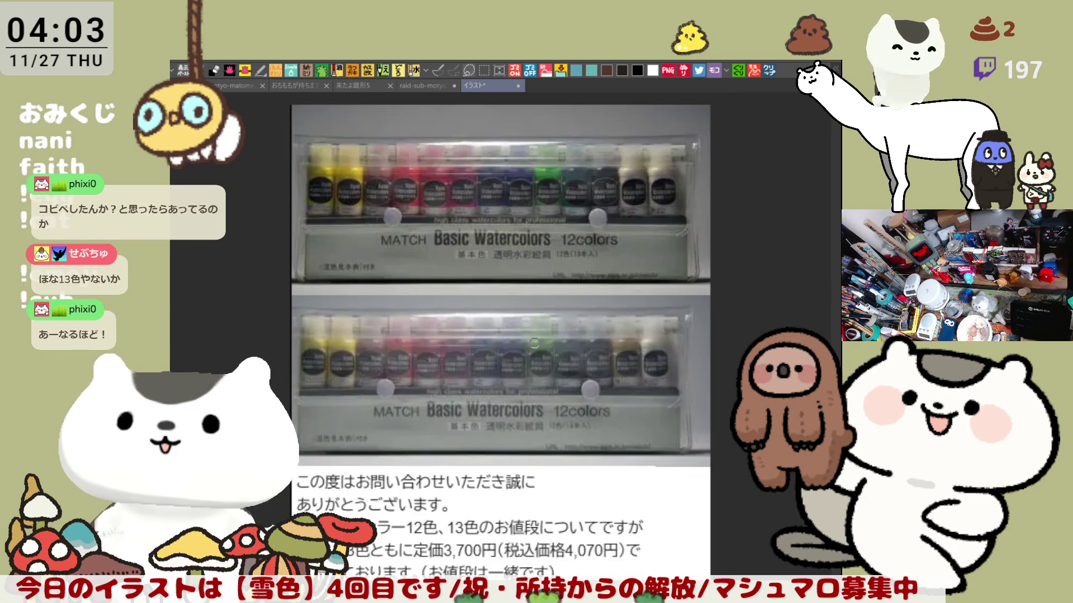
{"action": "scroll", "coordinate": [535, 343], "scroll_direction": "up", "scroll_amount": 2}
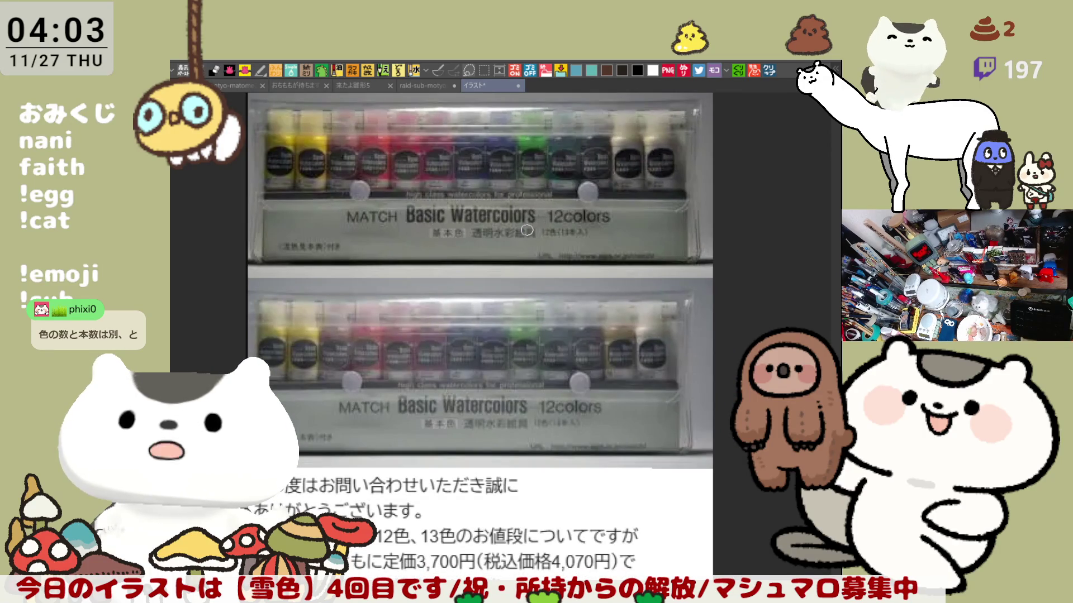
{"action": "scroll", "coordinate": [527, 230], "scroll_direction": "down", "scroll_amount": 1}
{"action": "scroll", "coordinate": [527, 230], "scroll_direction": "down", "scroll_amount": 2}
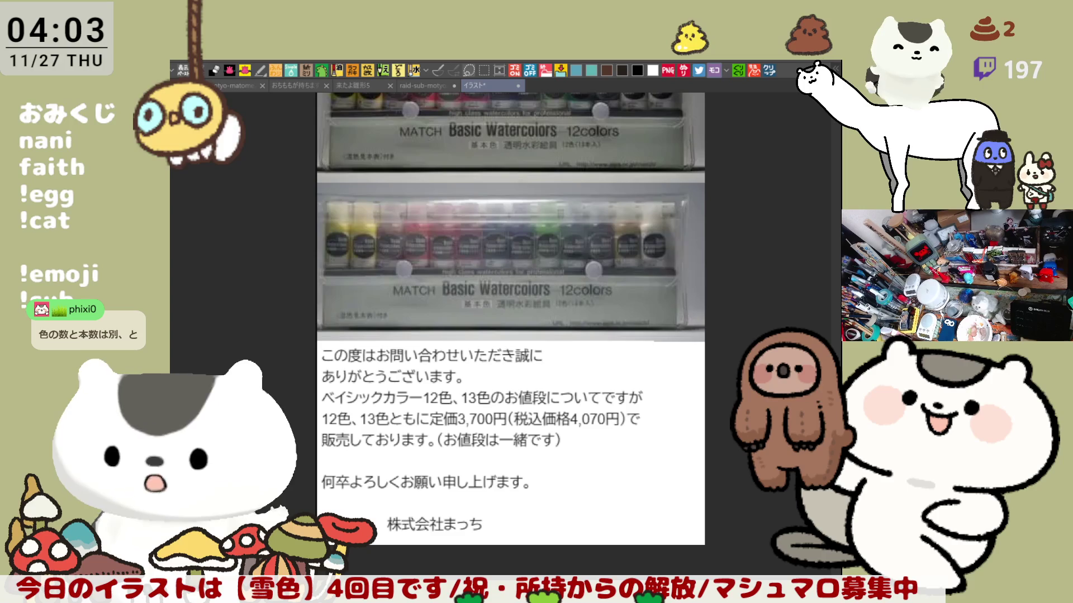
{"action": "left_click_drag", "start_coordinate": [528, 375], "coordinate": [515, 487]}
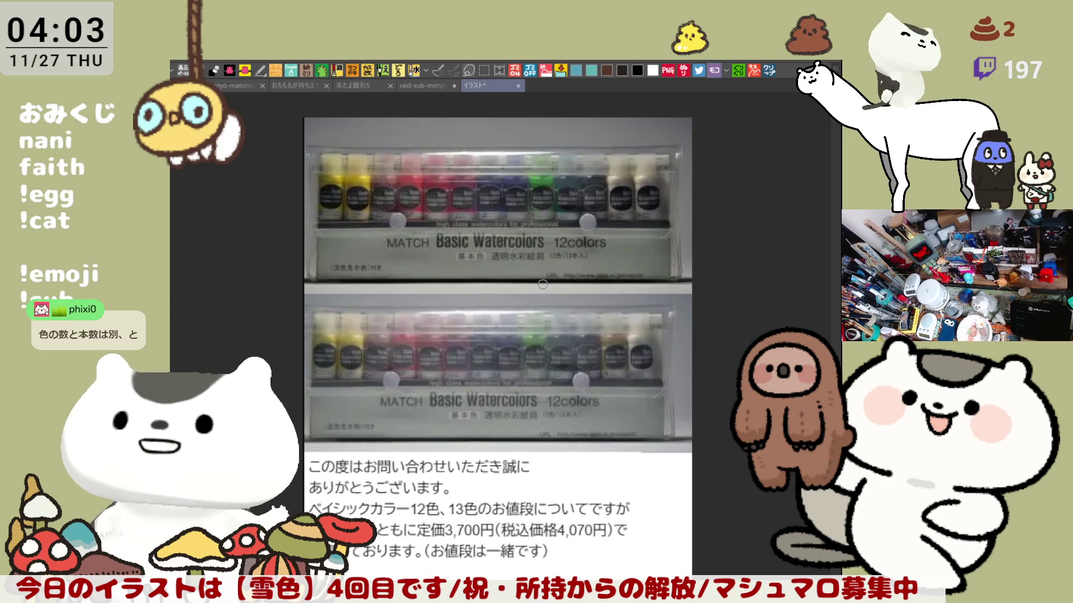
{"action": "scroll", "coordinate": [578, 380], "scroll_direction": "down", "scroll_amount": 1}
{"action": "scroll", "coordinate": [553, 391], "scroll_direction": "down", "scroll_amount": 2}
{"action": "scroll", "coordinate": [531, 447], "scroll_direction": "down", "scroll_amount": 3}
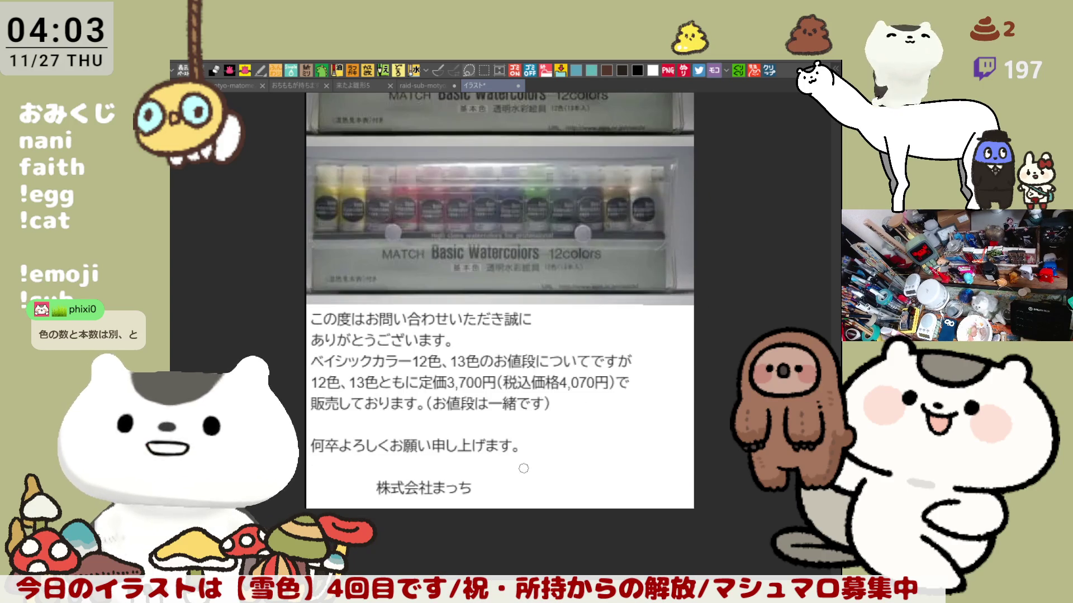
{"action": "scroll", "coordinate": [455, 426], "scroll_direction": "up", "scroll_amount": 2}
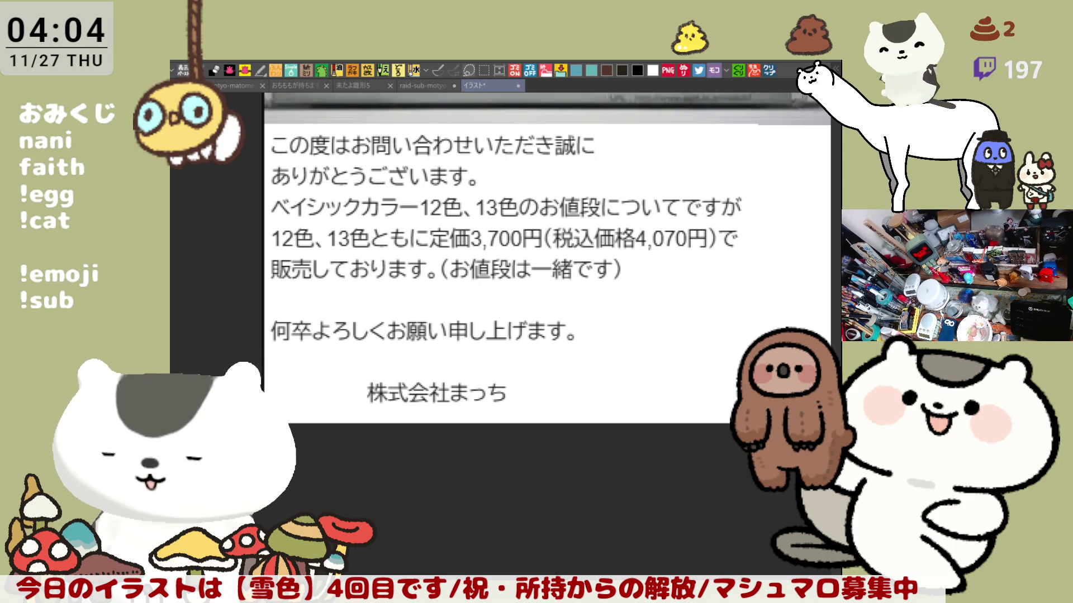
{"action": "left_click", "coordinate": [770, 71]}
Zoom in to read the follow-up message, then close the イラスト2 and イラスト reference canvases
{"action": "scroll", "coordinate": [544, 355], "scroll_direction": "up", "scroll_amount": 3}
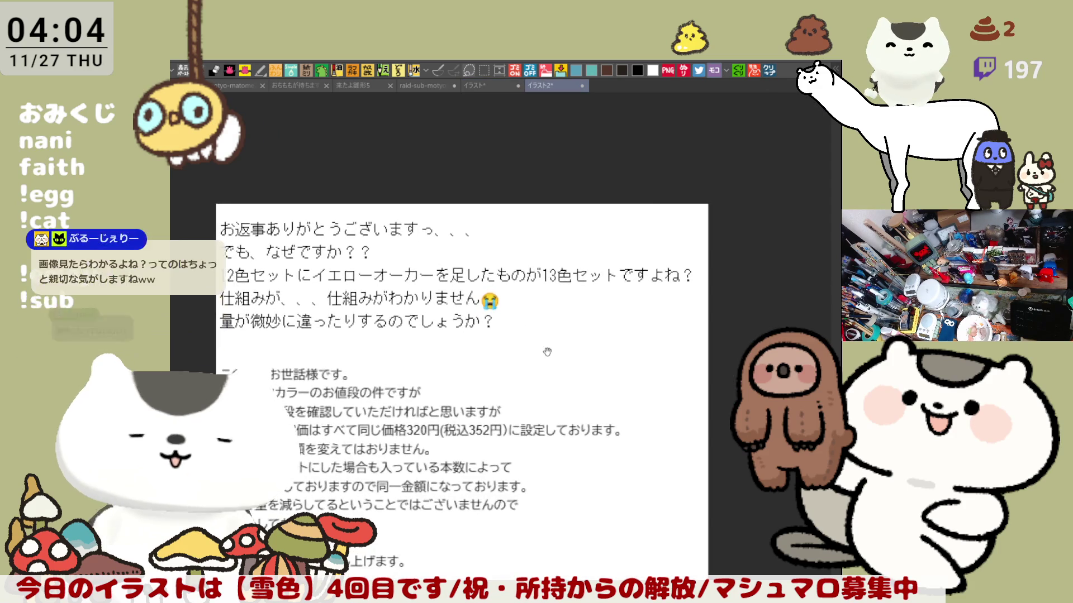
{"action": "scroll", "coordinate": [545, 356], "scroll_direction": "up", "scroll_amount": 1}
{"action": "scroll", "coordinate": [327, 253], "scroll_direction": "up", "scroll_amount": 1}
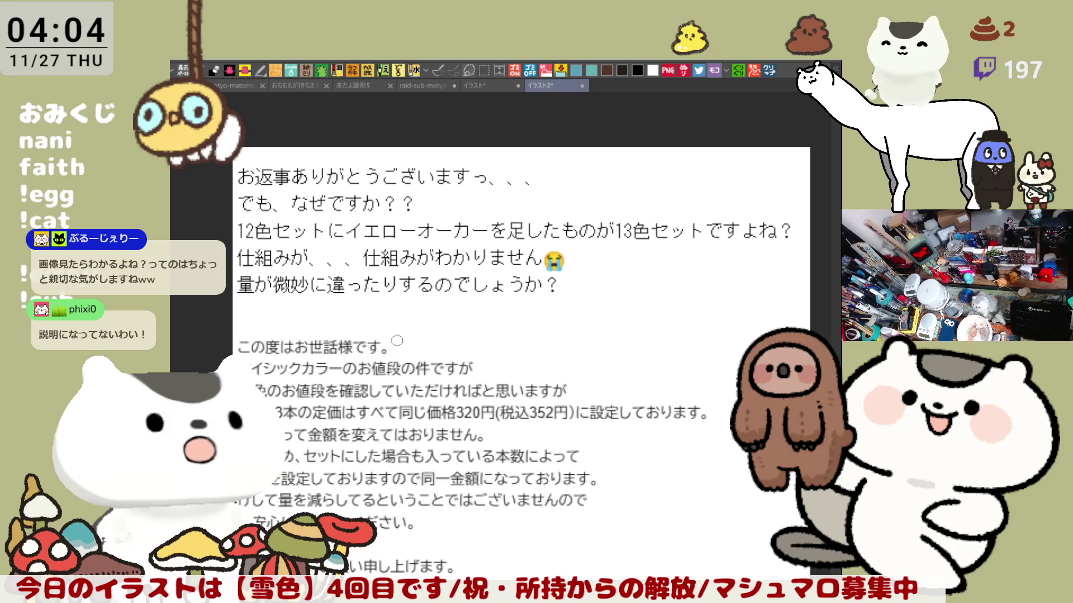
{"action": "scroll", "coordinate": [397, 340], "scroll_direction": "up", "scroll_amount": 1}
{"action": "scroll", "coordinate": [368, 410], "scroll_direction": "up", "scroll_amount": 1}
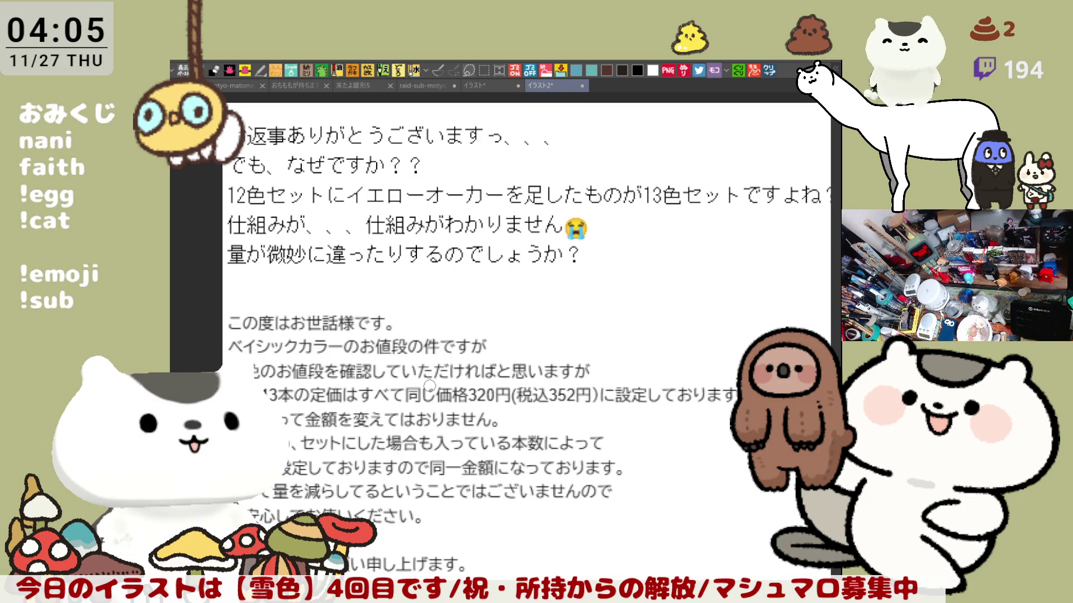
{"action": "scroll", "coordinate": [429, 384], "scroll_direction": "down", "scroll_amount": 1}
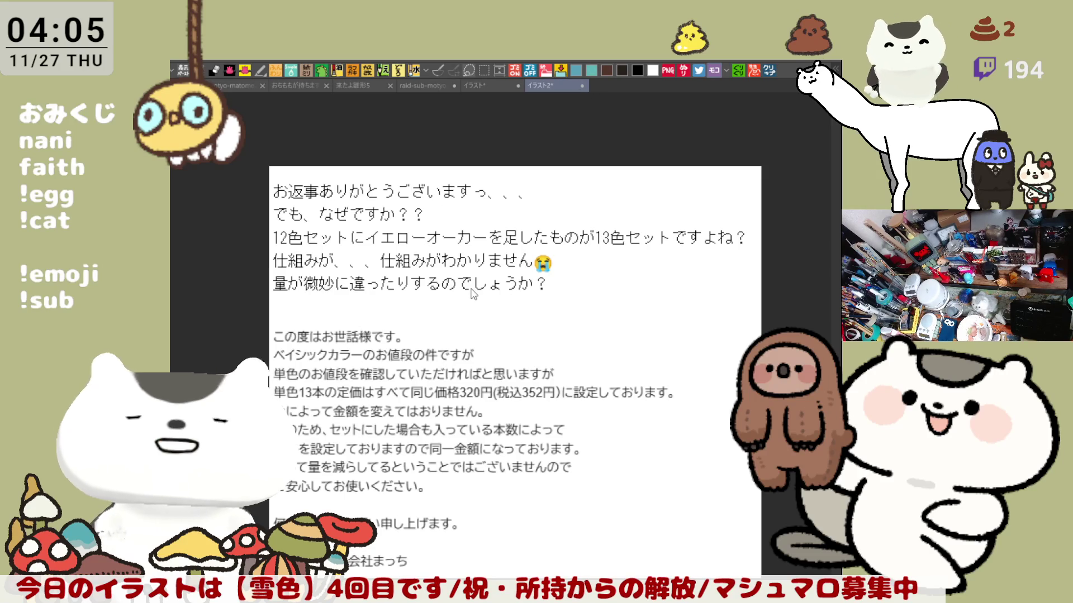
{"action": "key", "text": "ctrl+w"}
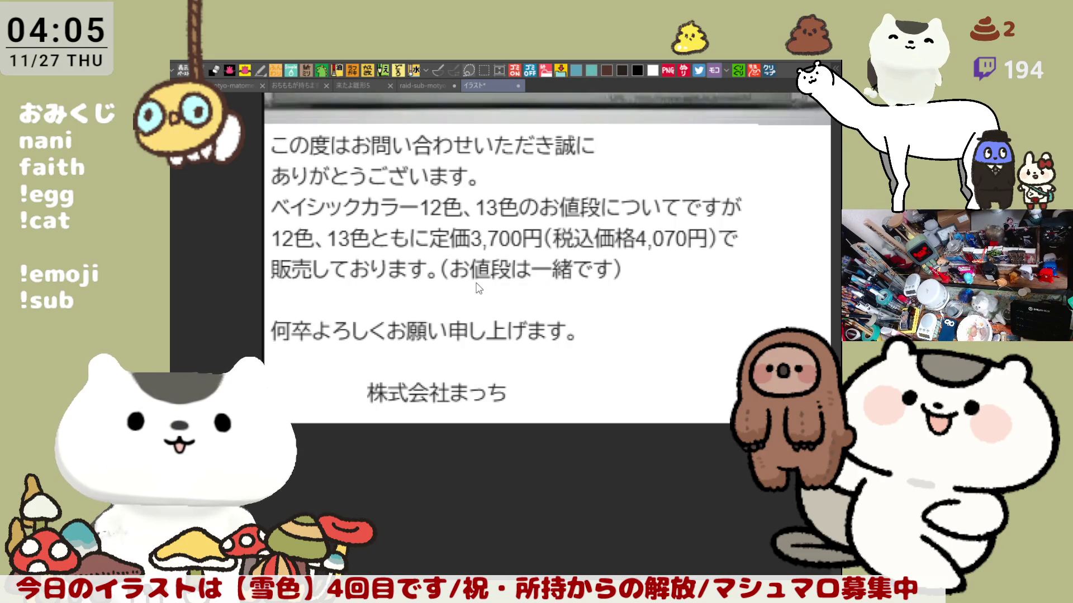
{"action": "key", "text": "ctrl+w"}
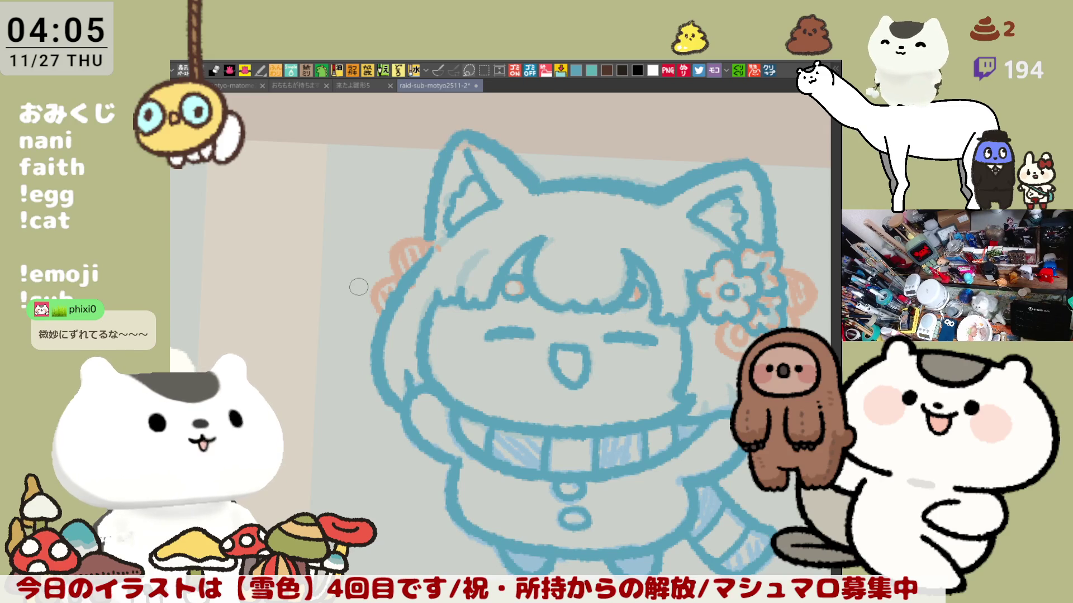
{"action": "scroll", "coordinate": [720, 266], "scroll_direction": "down", "scroll_amount": 5}
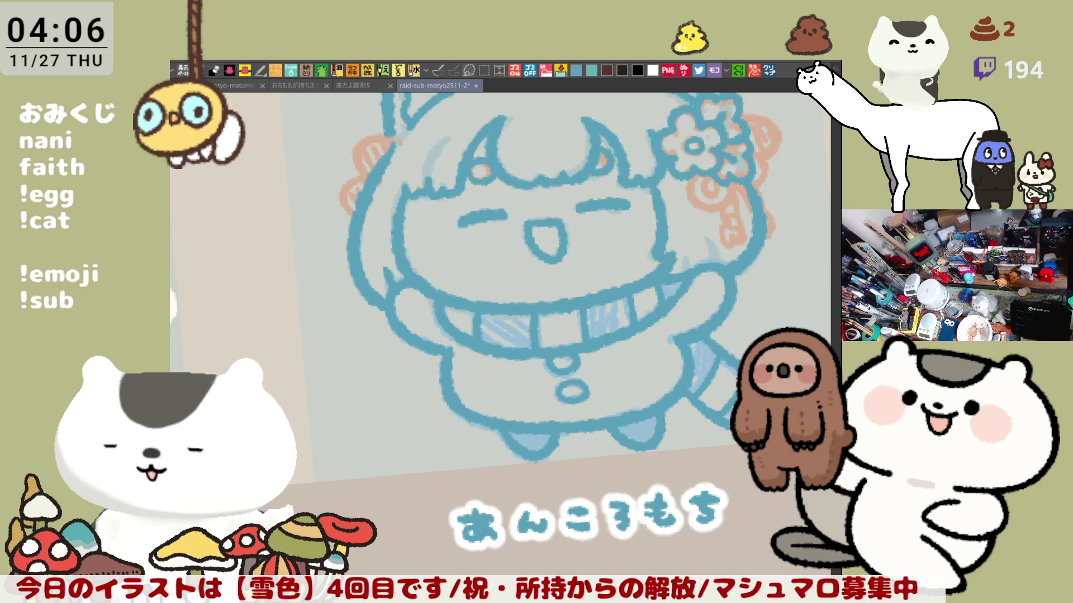
{"action": "key", "text": "ctrl+0"}
{"action": "scroll", "coordinate": [535, 362], "scroll_direction": "down", "scroll_amount": 1}
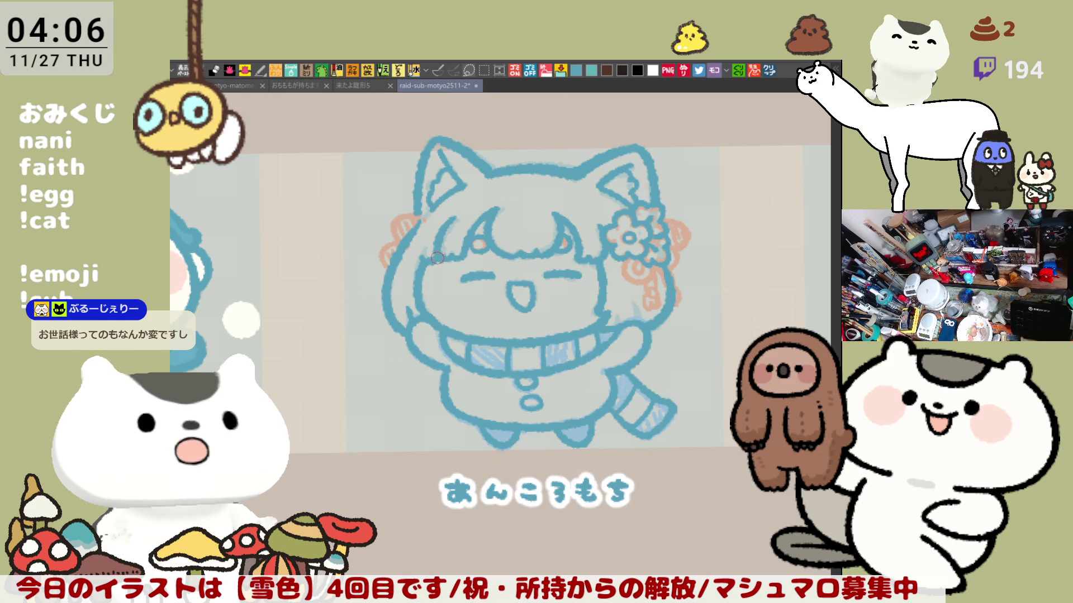
{"action": "scroll", "coordinate": [461, 256], "scroll_direction": "down", "scroll_amount": 1}
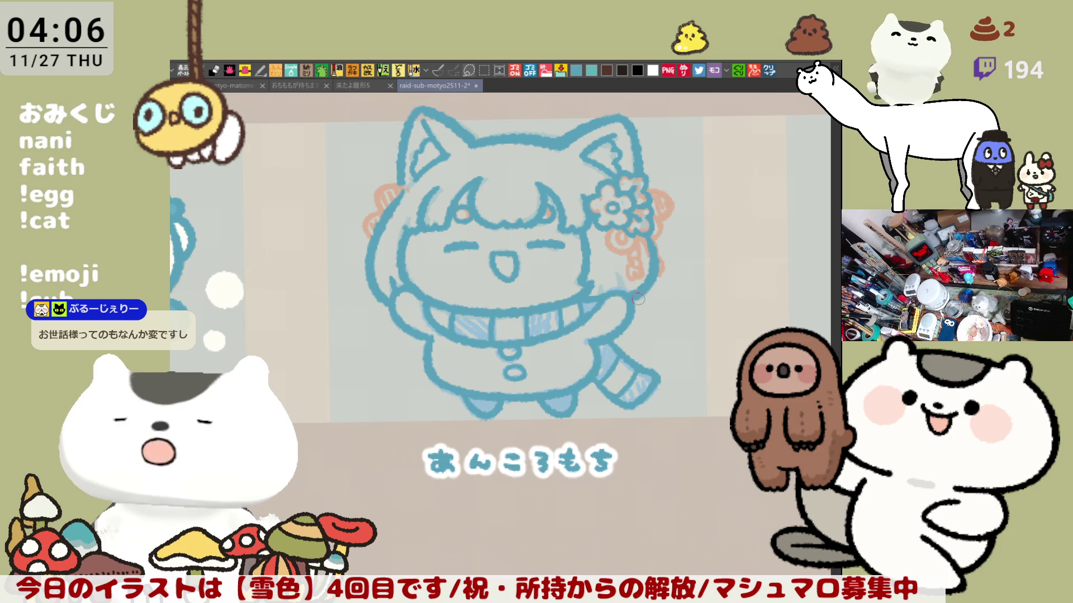
{"action": "scroll", "coordinate": [624, 261], "scroll_direction": "down", "scroll_amount": 1}
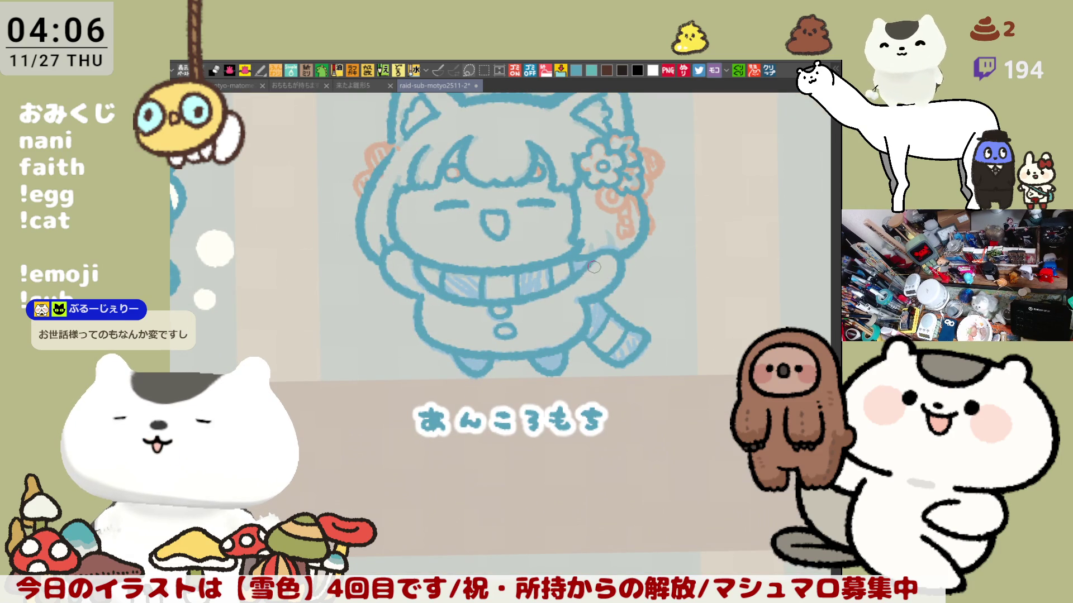
{"action": "scroll", "coordinate": [588, 264], "scroll_direction": "down", "scroll_amount": 2}
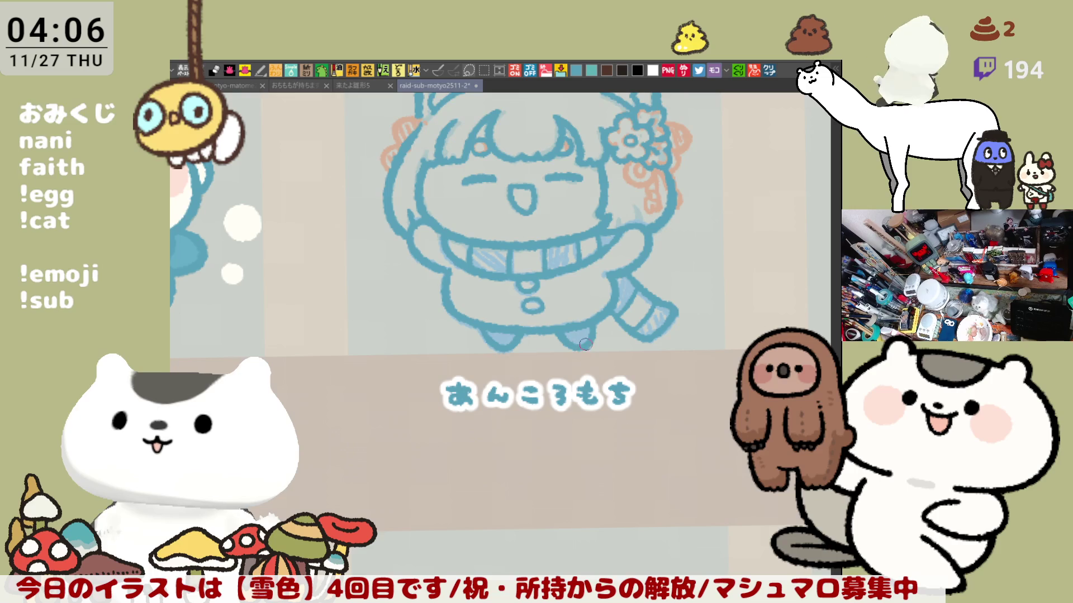
Draw the teal tail from the body's right side, curl its tip into a spiral, and touch up its lower outline
{"action": "mouse_move", "coordinate": [586, 323]}
{"action": "left_mouse_down"}
{"action": "mouse_move", "coordinate": [624, 339]}
{"action": "mouse_move", "coordinate": [542, 343]}
{"action": "left_mouse_up"}
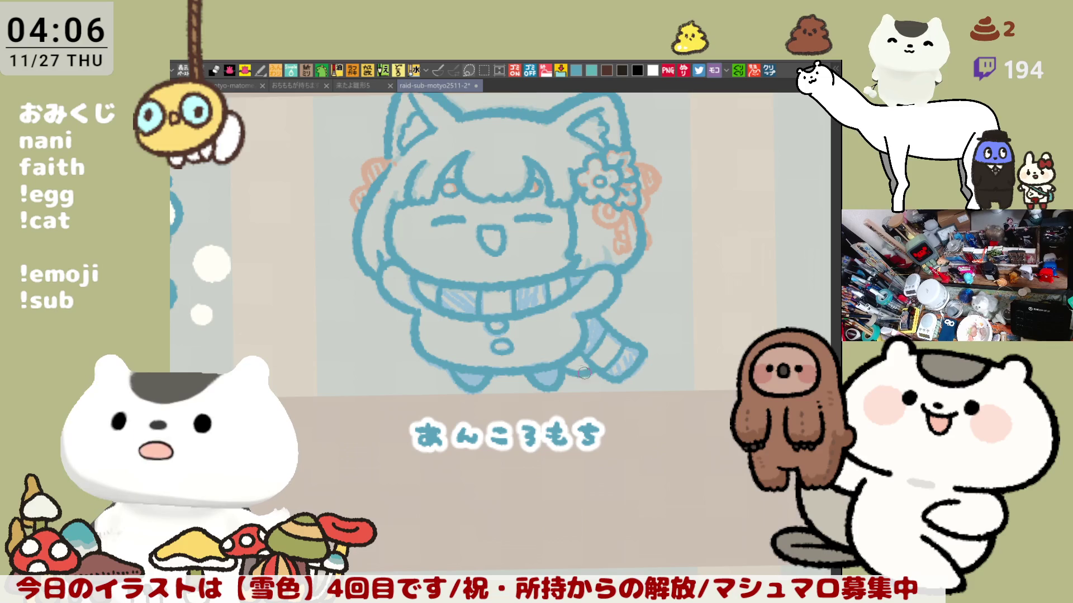
{"action": "mouse_move", "coordinate": [618, 281]}
{"action": "left_mouse_down"}
{"action": "mouse_move", "coordinate": [664, 287]}
{"action": "mouse_move", "coordinate": [657, 305]}
{"action": "left_mouse_up"}
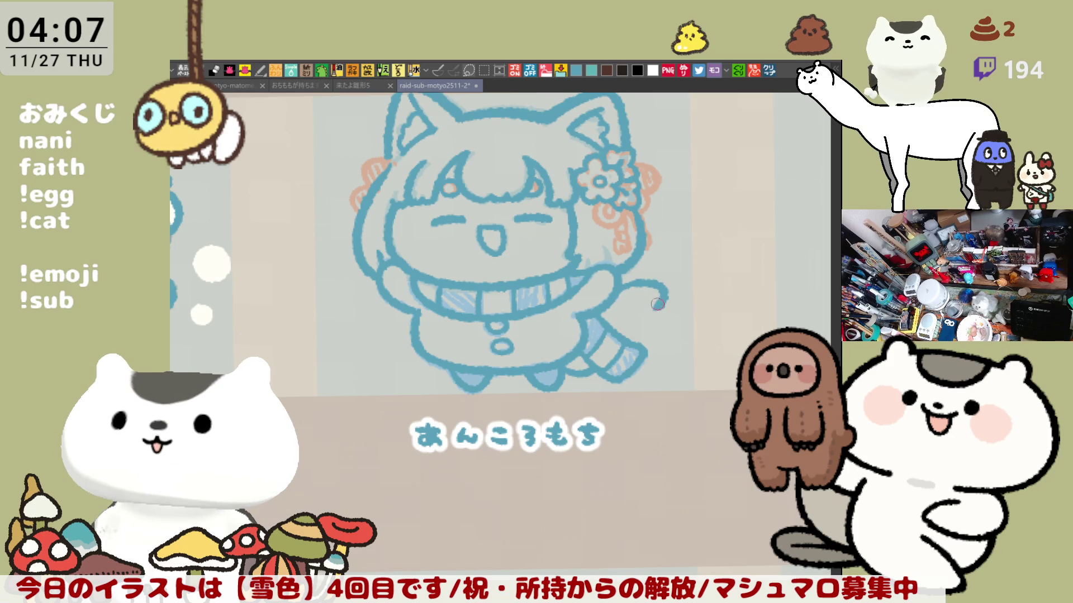
{"action": "mouse_move", "coordinate": [657, 307]}
{"action": "left_mouse_down"}
{"action": "mouse_move", "coordinate": [639, 332]}
{"action": "mouse_move", "coordinate": [642, 314]}
{"action": "left_mouse_up"}
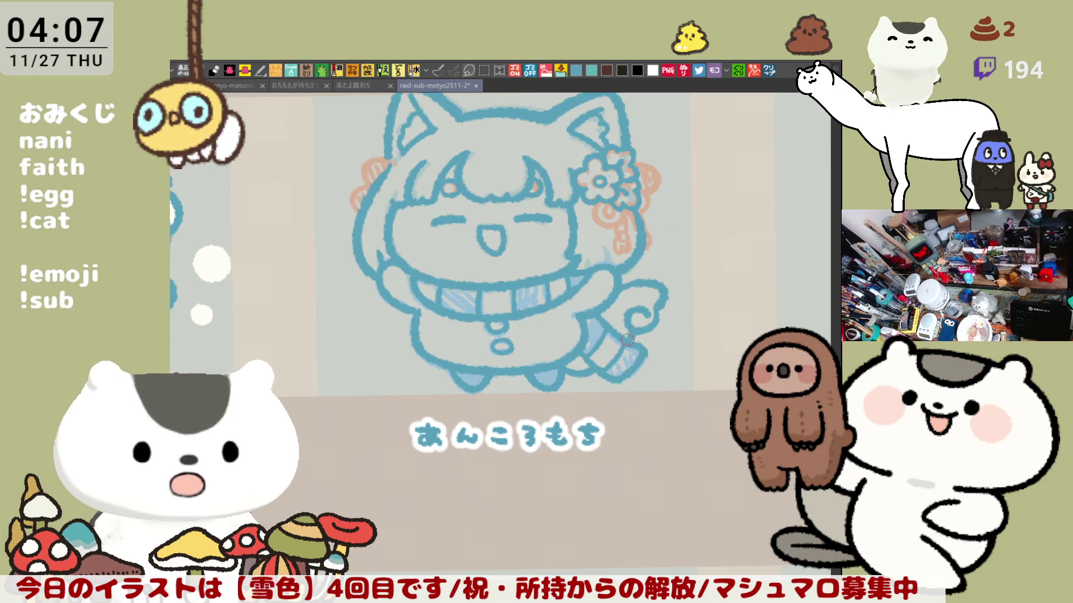
{"action": "mouse_move", "coordinate": [671, 338]}
{"action": "left_mouse_down"}
{"action": "mouse_move", "coordinate": [645, 297]}
{"action": "mouse_move", "coordinate": [632, 307]}
{"action": "left_mouse_up"}
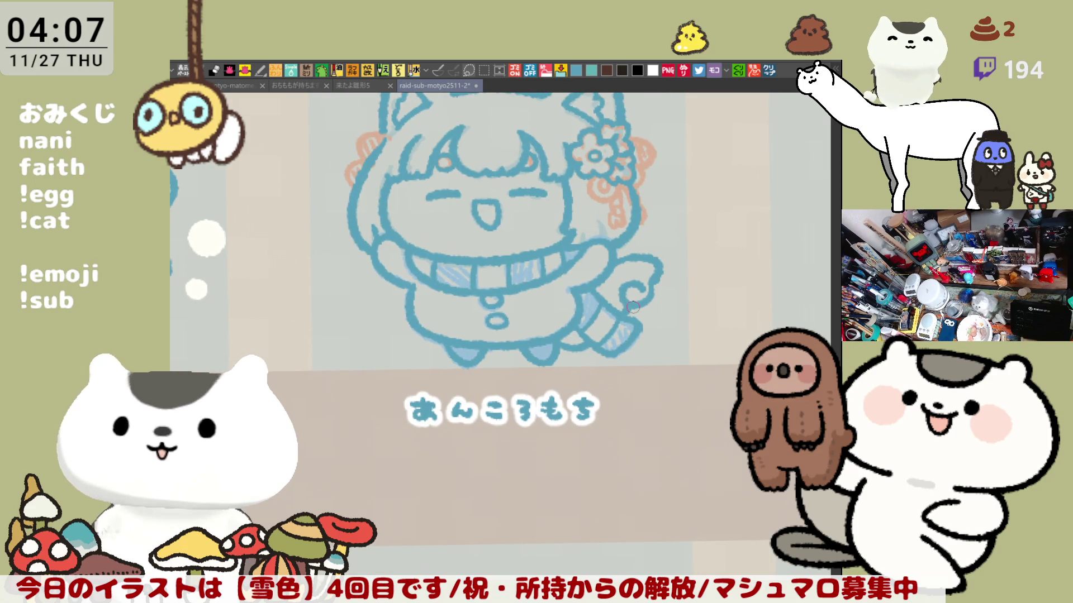
{"action": "mouse_move", "coordinate": [566, 357]}
{"action": "left_mouse_down"}
{"action": "mouse_move", "coordinate": [581, 347]}
{"action": "mouse_move", "coordinate": [620, 349]}
{"action": "left_mouse_up"}
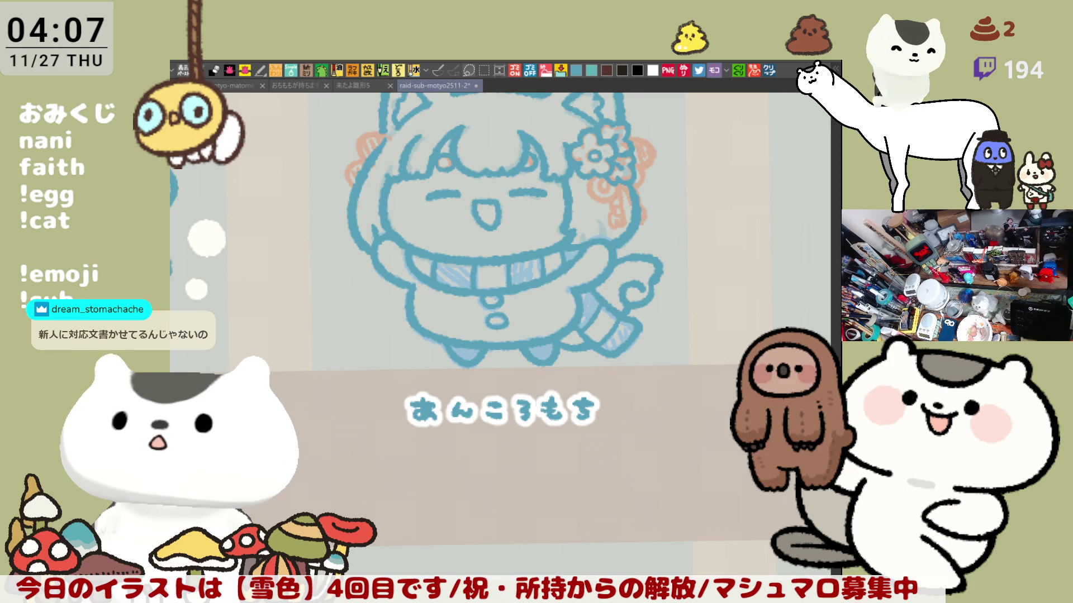
Check the drawing mirrored and back, then add a small stroke under the hair flower
{"action": "mouse_move", "coordinate": [636, 381]}
{"action": "left_mouse_down"}
{"action": "mouse_move", "coordinate": [675, 330]}
{"action": "mouse_move", "coordinate": [698, 395]}
{"action": "left_mouse_up"}
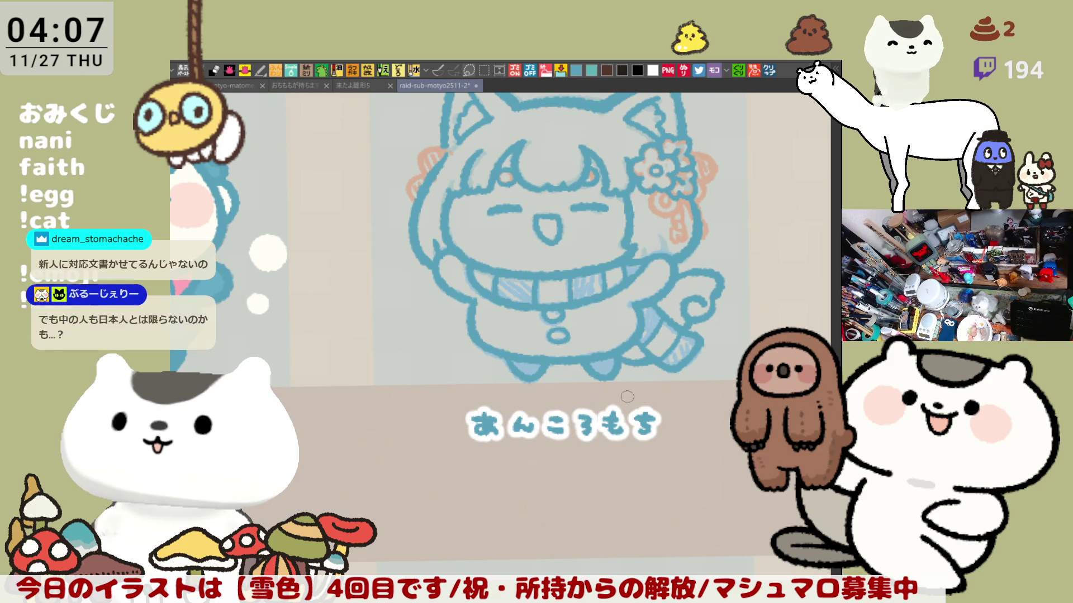
{"action": "key", "text": "h"}
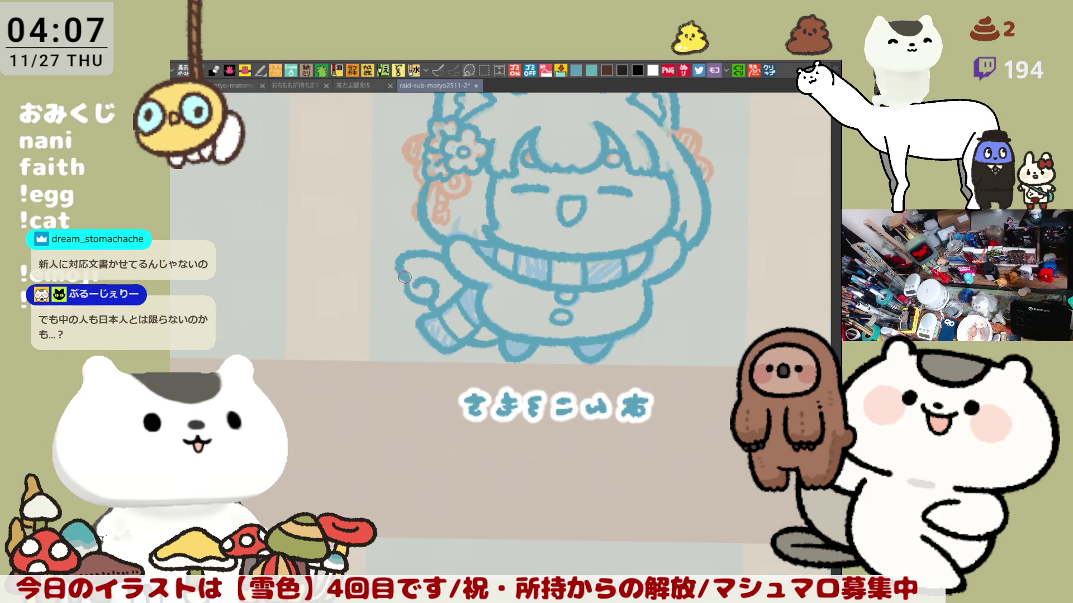
{"action": "key", "text": "h"}
{"action": "mouse_move", "coordinate": [469, 329]}
{"action": "left_mouse_down"}
{"action": "mouse_move", "coordinate": [575, 379]}
{"action": "mouse_move", "coordinate": [607, 366]}
{"action": "left_mouse_up"}
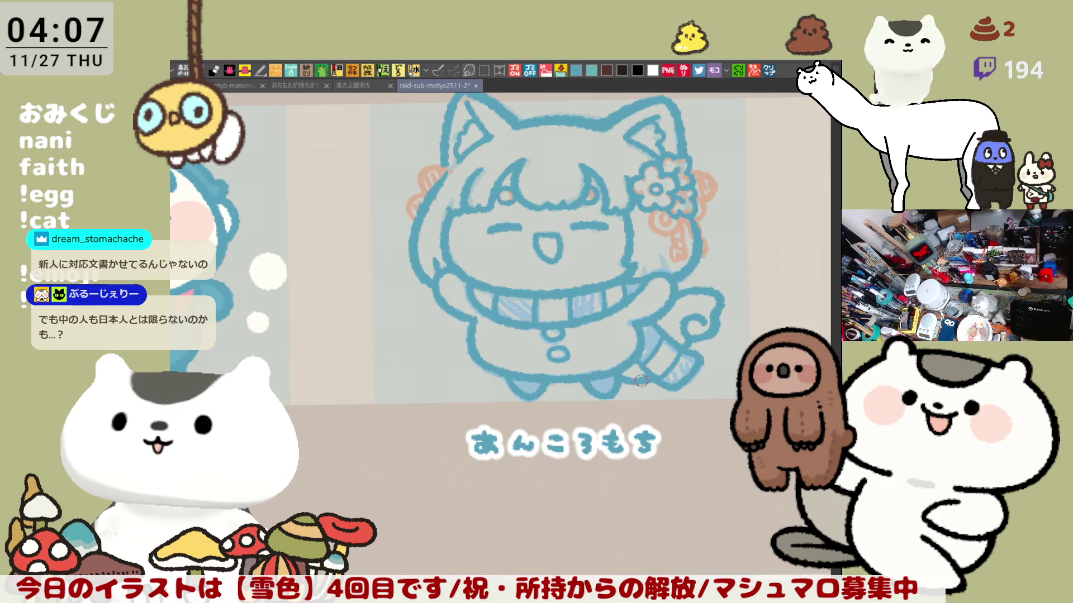
{"action": "mouse_move", "coordinate": [604, 341]}
{"action": "left_mouse_down"}
{"action": "mouse_move", "coordinate": [626, 359]}
{"action": "mouse_move", "coordinate": [615, 355]}
{"action": "left_mouse_up"}
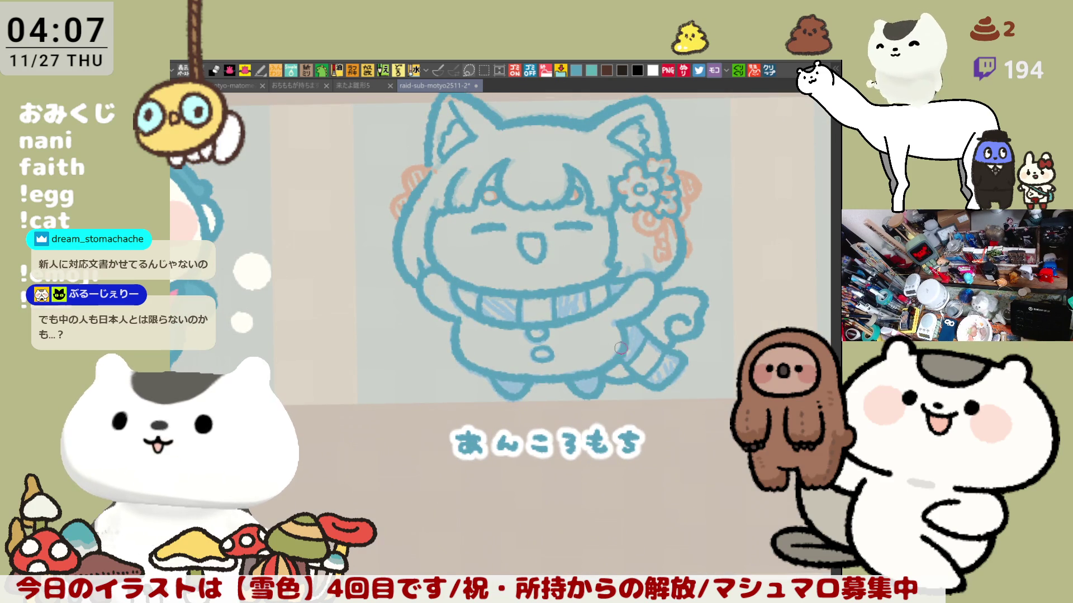
{"action": "left_click_drag", "start_coordinate": [601, 310], "coordinate": [618, 348]}
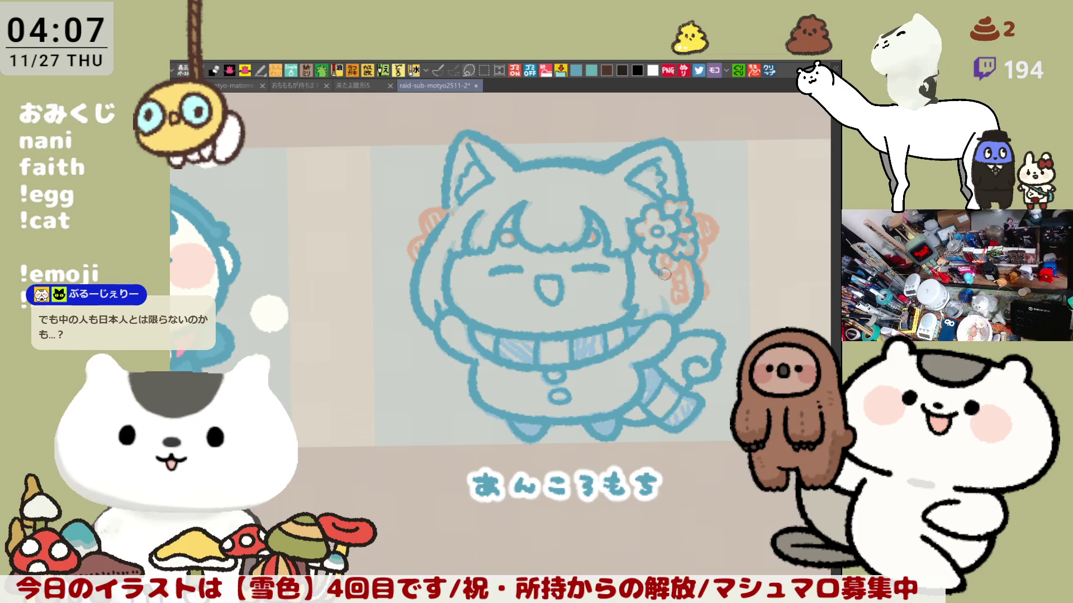
{"action": "left_click_drag", "start_coordinate": [661, 258], "coordinate": [668, 265]}
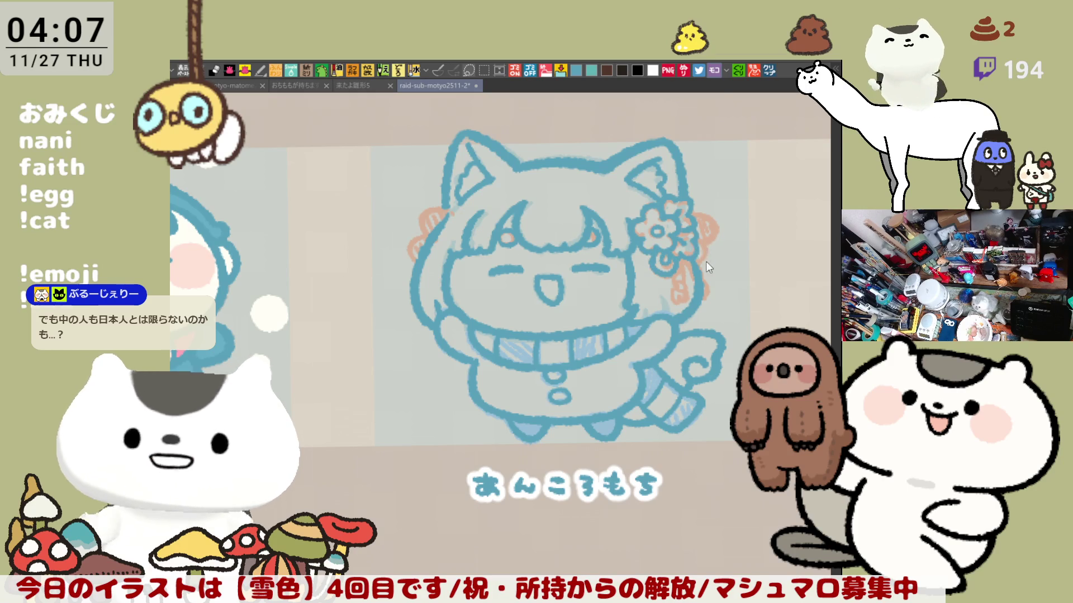
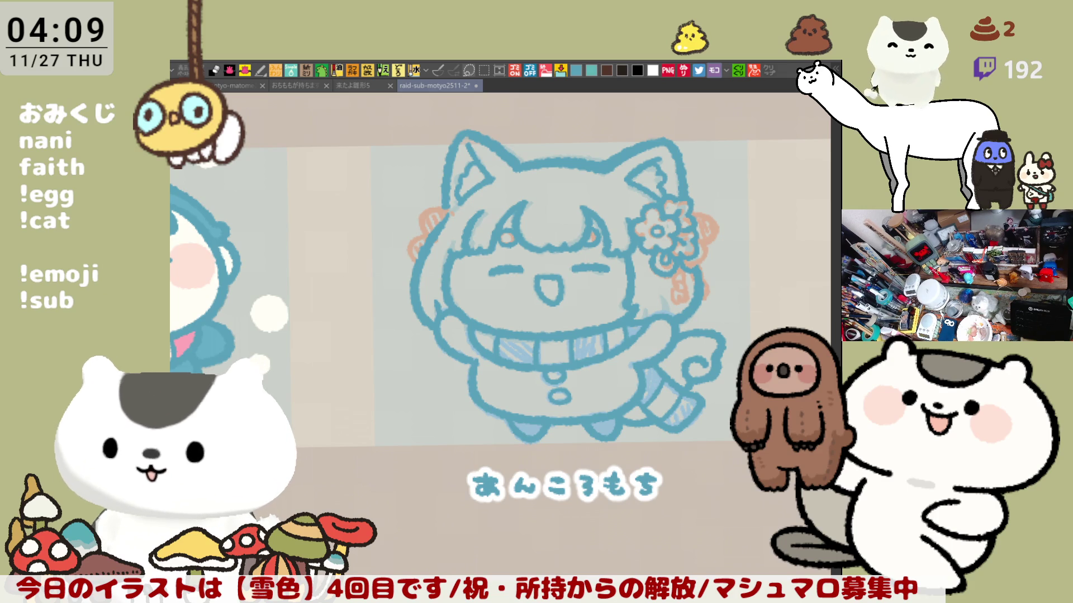
Mirror the canvas, touch up the curled tail's line work, then flip the view back
{"action": "left_click_drag", "start_coordinate": [723, 459], "coordinate": [678, 416]}
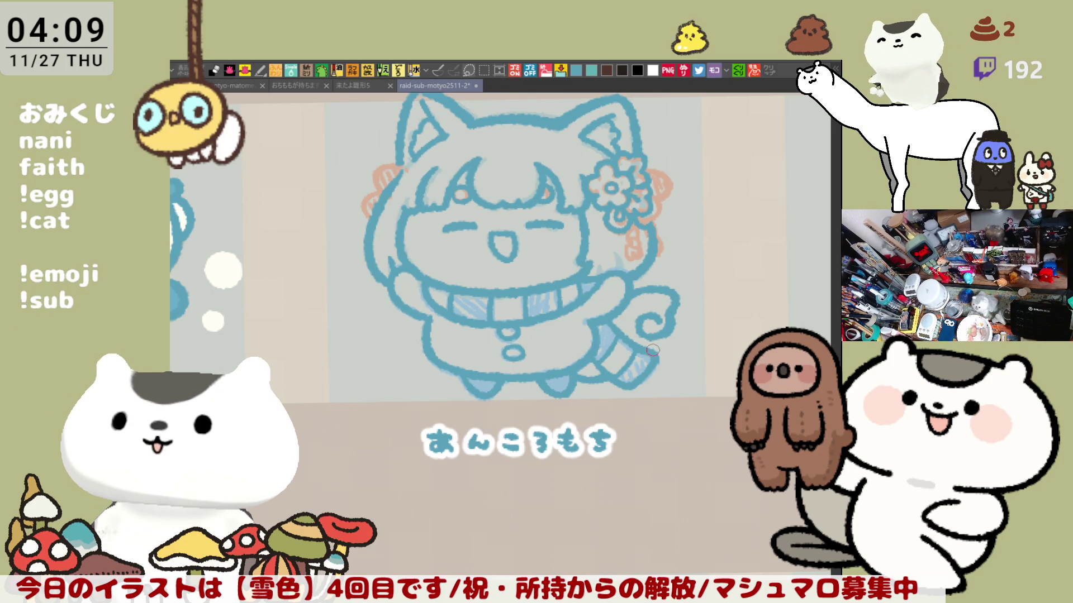
{"action": "key", "text": "h"}
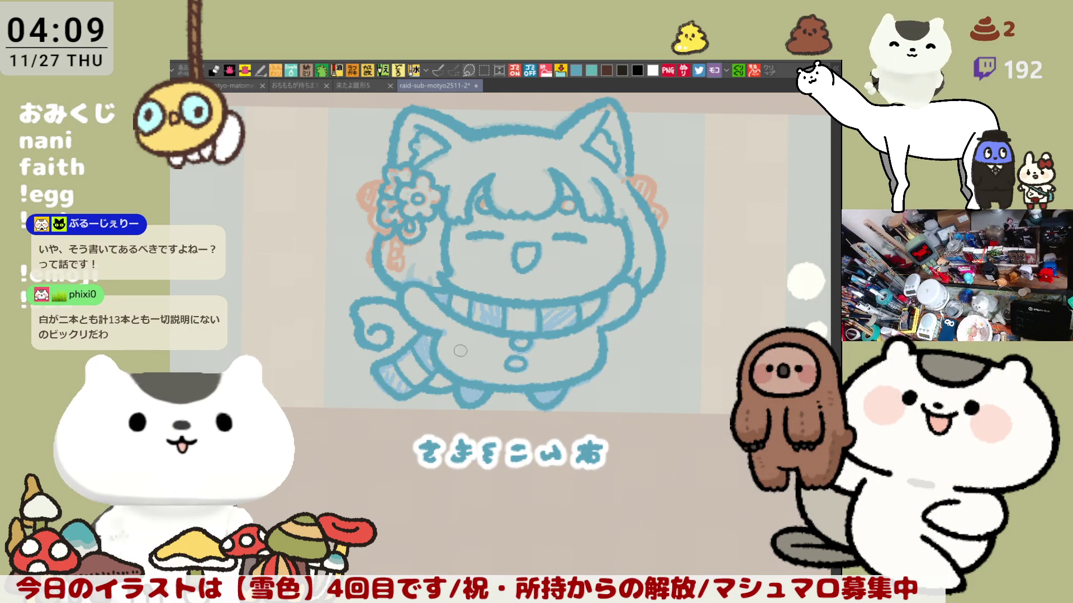
{"action": "mouse_move", "coordinate": [374, 323]}
{"action": "left_mouse_down"}
{"action": "mouse_move", "coordinate": [386, 330]}
{"action": "mouse_move", "coordinate": [366, 353]}
{"action": "mouse_move", "coordinate": [380, 361]}
{"action": "left_mouse_up"}
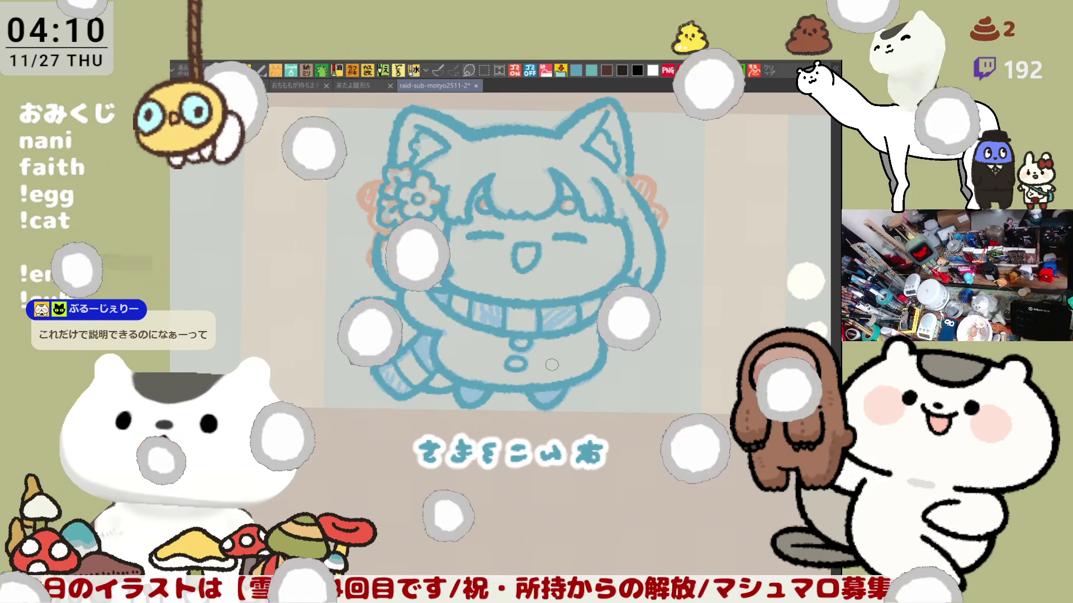
{"action": "key", "text": "h"}
{"action": "left_click_drag", "start_coordinate": [566, 383], "coordinate": [592, 394]}
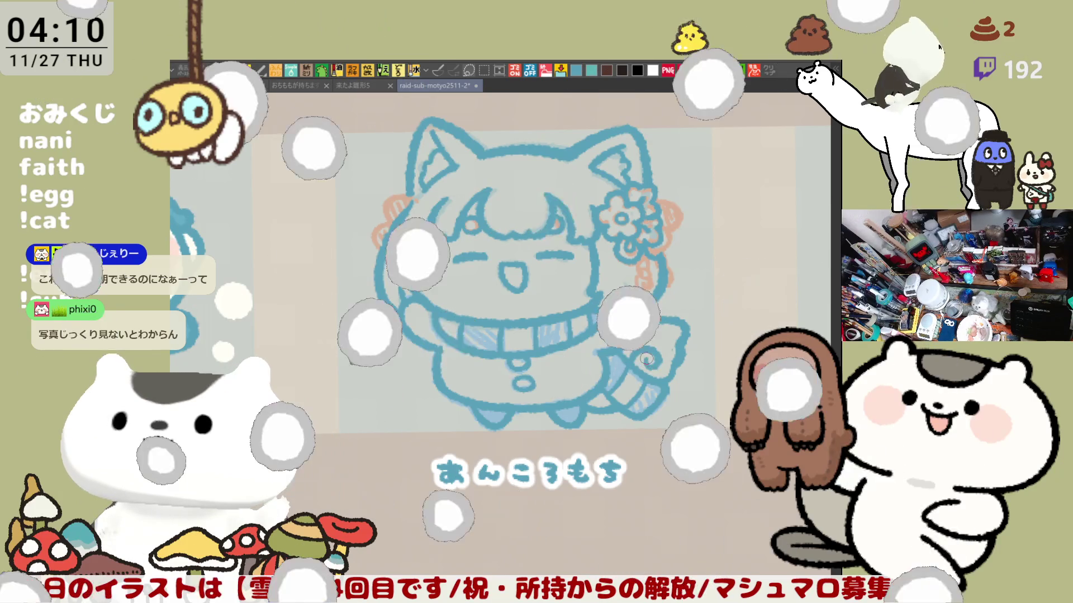
Draw orange marks beside the cat ear and thicker orange ribbon hatching right of the flower
{"action": "mouse_move", "coordinate": [589, 364]}
{"action": "left_mouse_down"}
{"action": "mouse_move", "coordinate": [637, 345]}
{"action": "mouse_move", "coordinate": [563, 260]}
{"action": "left_mouse_up"}
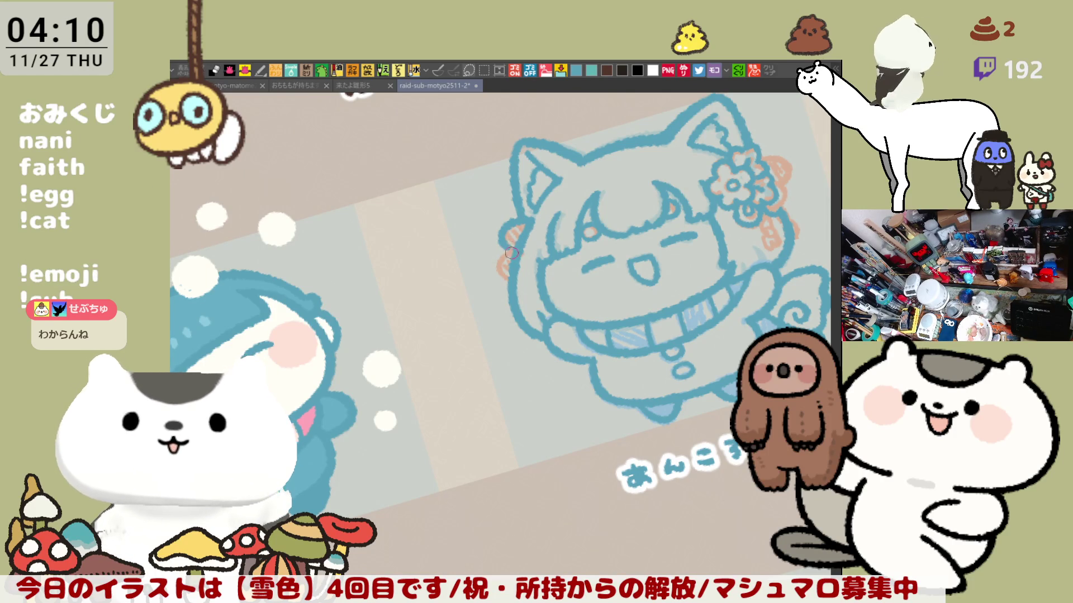
{"action": "mouse_move", "coordinate": [506, 223]}
{"action": "left_mouse_down"}
{"action": "mouse_move", "coordinate": [503, 280]}
{"action": "mouse_move", "coordinate": [518, 243]}
{"action": "mouse_move", "coordinate": [506, 276]}
{"action": "left_mouse_up"}
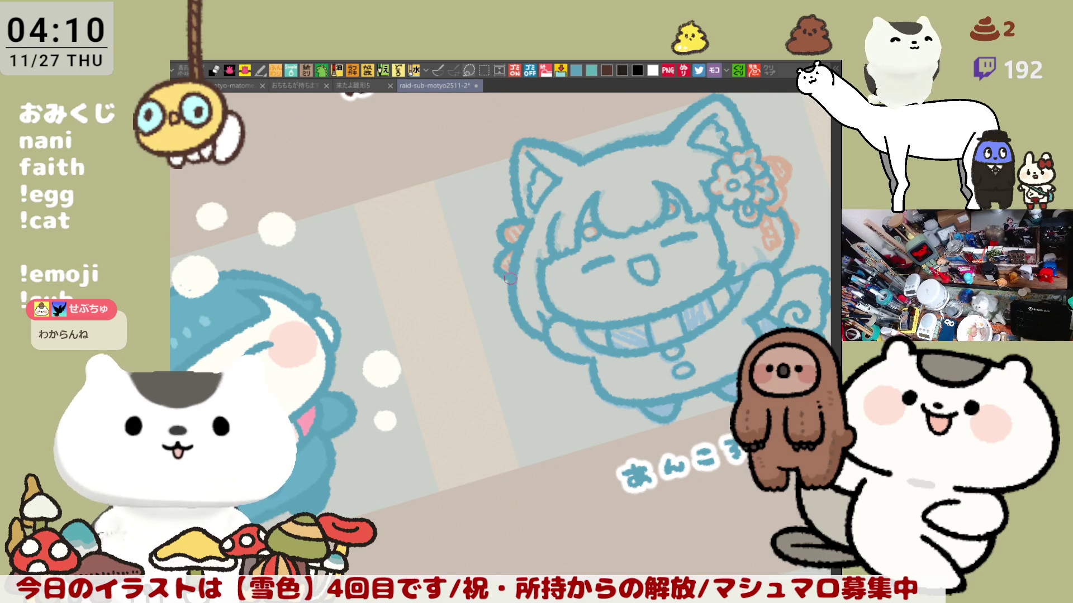
{"action": "left_click_drag", "start_coordinate": [612, 202], "coordinate": [517, 282]}
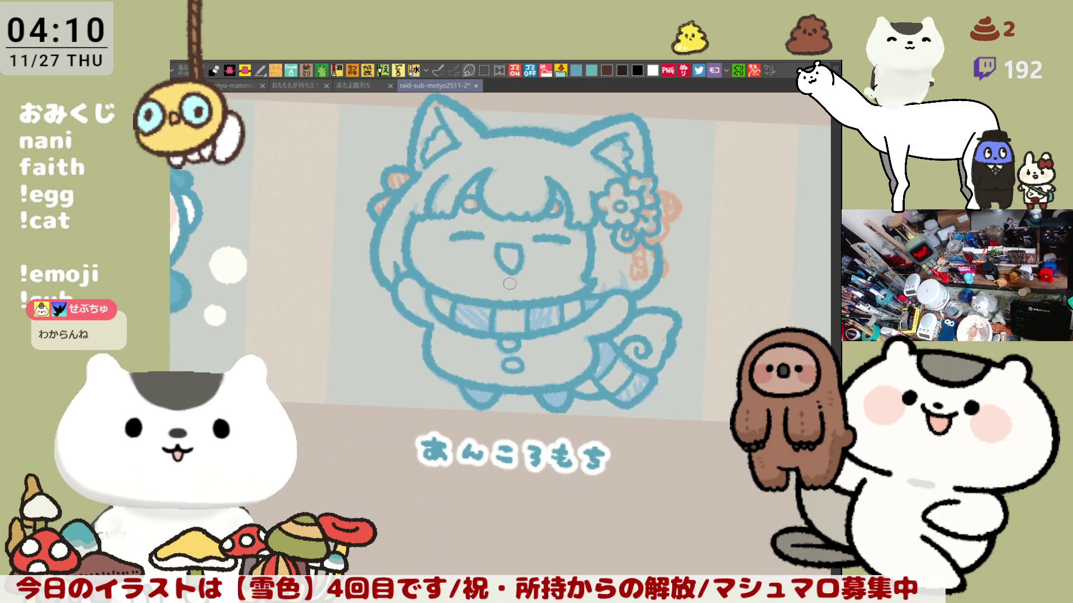
{"action": "mouse_move", "coordinate": [647, 220]}
{"action": "left_mouse_down"}
{"action": "mouse_move", "coordinate": [585, 190]}
{"action": "mouse_move", "coordinate": [600, 219]}
{"action": "mouse_move", "coordinate": [581, 186]}
{"action": "mouse_move", "coordinate": [598, 220]}
{"action": "mouse_move", "coordinate": [592, 193]}
{"action": "mouse_move", "coordinate": [596, 230]}
{"action": "mouse_move", "coordinate": [591, 219]}
{"action": "mouse_move", "coordinate": [582, 244]}
{"action": "left_mouse_up"}
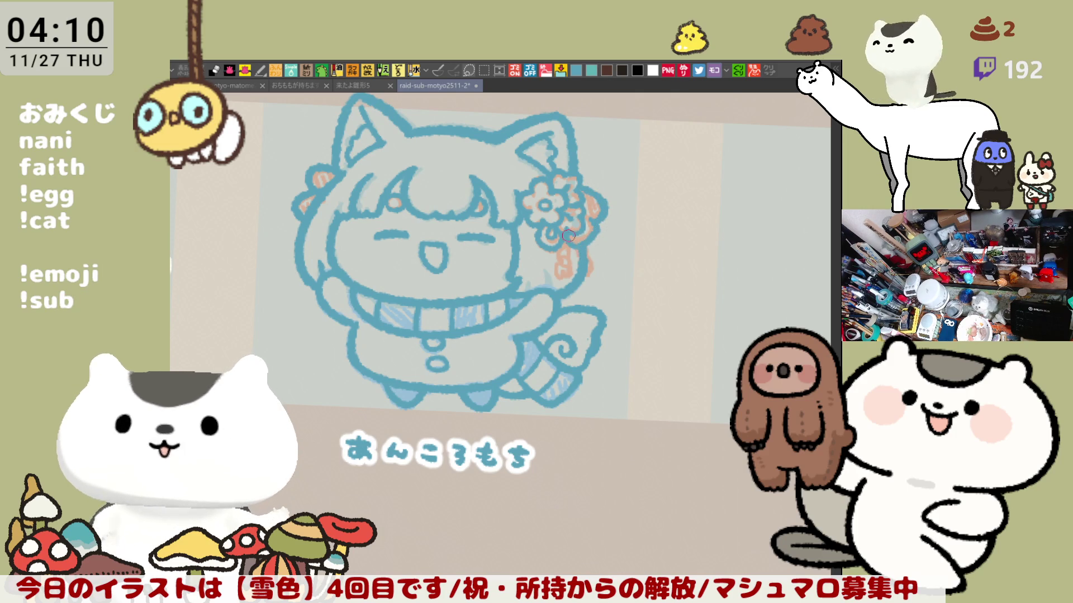
{"action": "key", "text": "minus"}
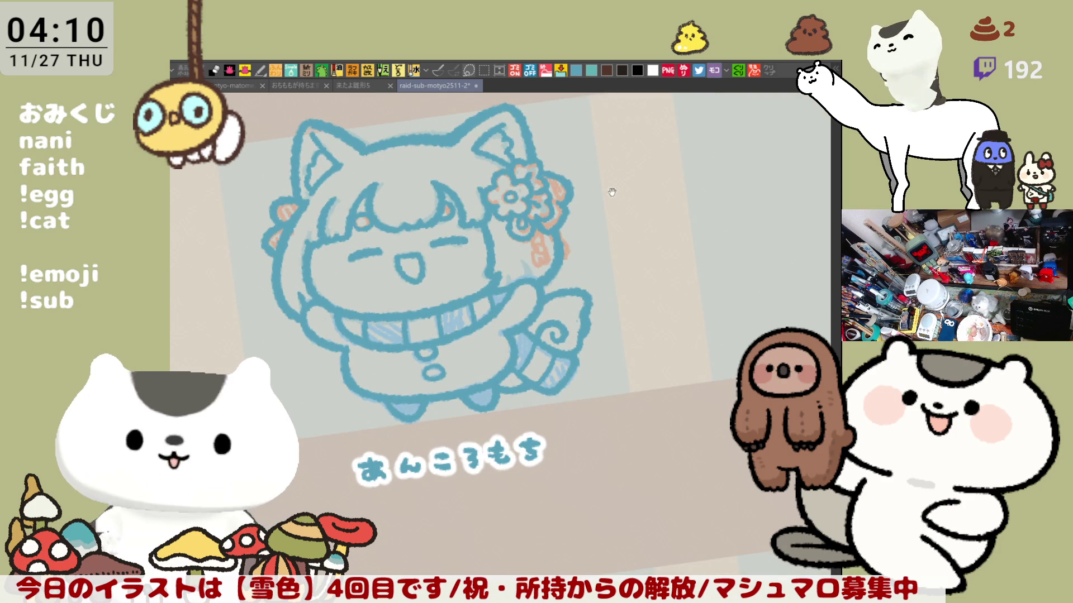
{"action": "key", "text": "asciicircum"}
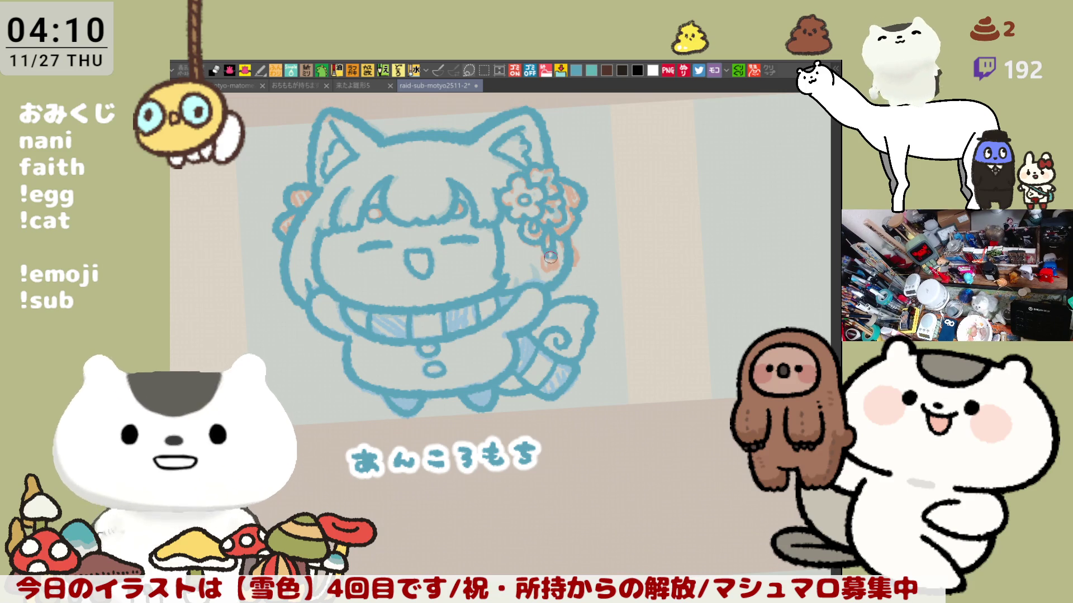
{"action": "mouse_move", "coordinate": [556, 254]}
{"action": "left_mouse_down"}
{"action": "mouse_move", "coordinate": [542, 254]}
{"action": "mouse_move", "coordinate": [553, 243]}
{"action": "mouse_move", "coordinate": [538, 255]}
{"action": "mouse_move", "coordinate": [556, 238]}
{"action": "mouse_move", "coordinate": [543, 259]}
{"action": "mouse_move", "coordinate": [556, 240]}
{"action": "mouse_move", "coordinate": [545, 263]}
{"action": "mouse_move", "coordinate": [551, 281]}
{"action": "mouse_move", "coordinate": [587, 251]}
{"action": "mouse_move", "coordinate": [584, 240]}
{"action": "mouse_move", "coordinate": [581, 258]}
{"action": "mouse_move", "coordinate": [566, 257]}
{"action": "mouse_move", "coordinate": [585, 271]}
{"action": "mouse_move", "coordinate": [578, 279]}
{"action": "mouse_move", "coordinate": [583, 261]}
{"action": "mouse_move", "coordinate": [587, 275]}
{"action": "left_mouse_up"}
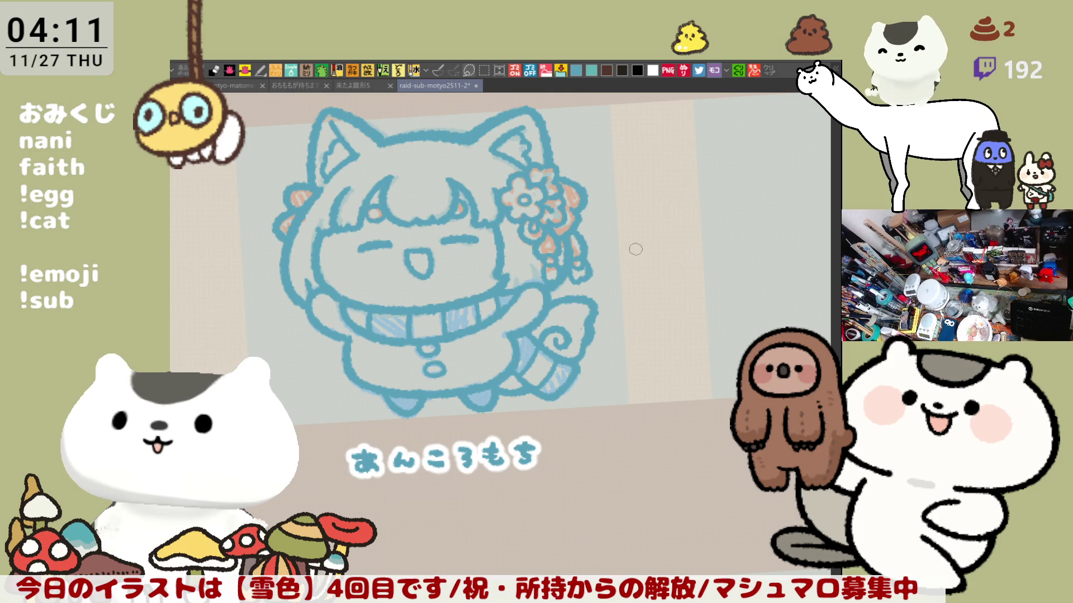
Reset the canvas rotation and zoom in on the cat ears
{"action": "mouse_move", "coordinate": [642, 252]}
{"action": "left_mouse_down"}
{"action": "mouse_move", "coordinate": [677, 256]}
{"action": "mouse_move", "coordinate": [591, 230]}
{"action": "left_mouse_up"}
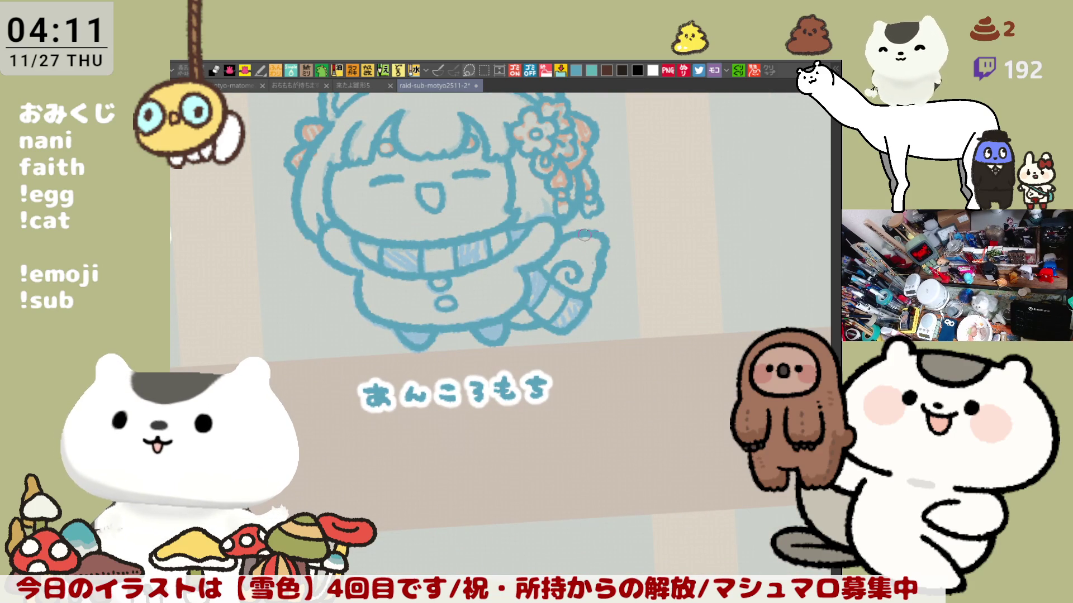
{"action": "scroll", "coordinate": [577, 268], "scroll_direction": "down", "scroll_amount": 2}
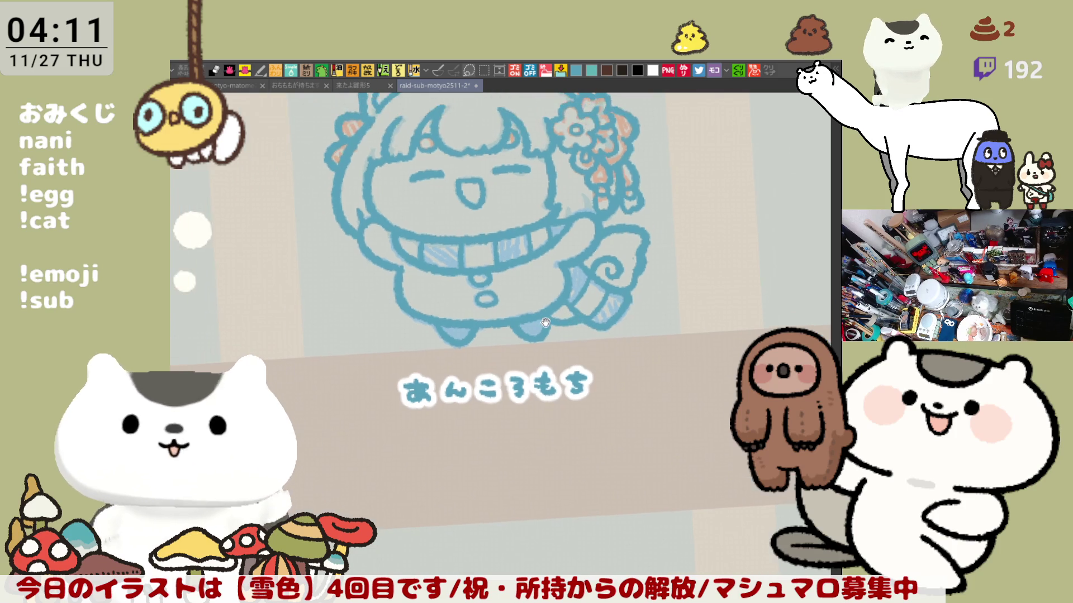
{"action": "key", "text": "ctrl+0"}
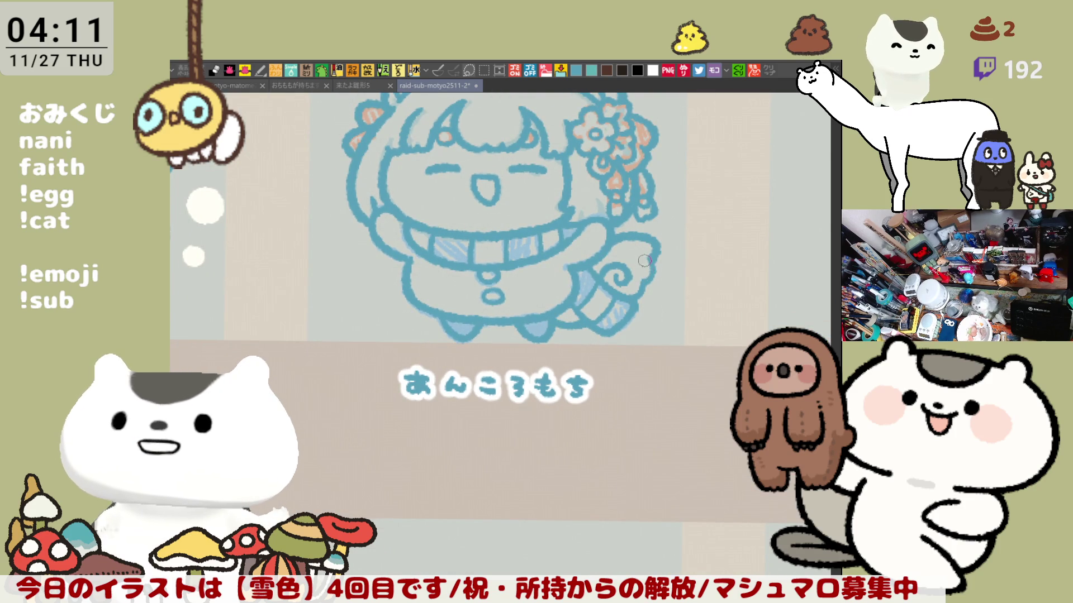
{"action": "left_click_drag", "start_coordinate": [647, 282], "coordinate": [617, 368]}
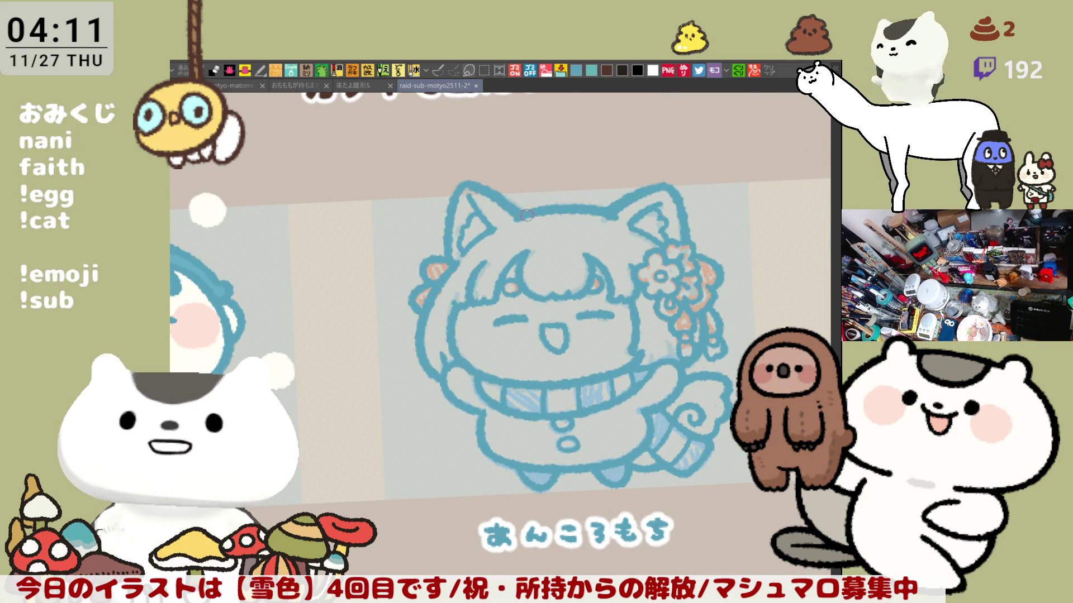
{"action": "scroll", "coordinate": [559, 218], "scroll_direction": "right", "scroll_amount": 3}
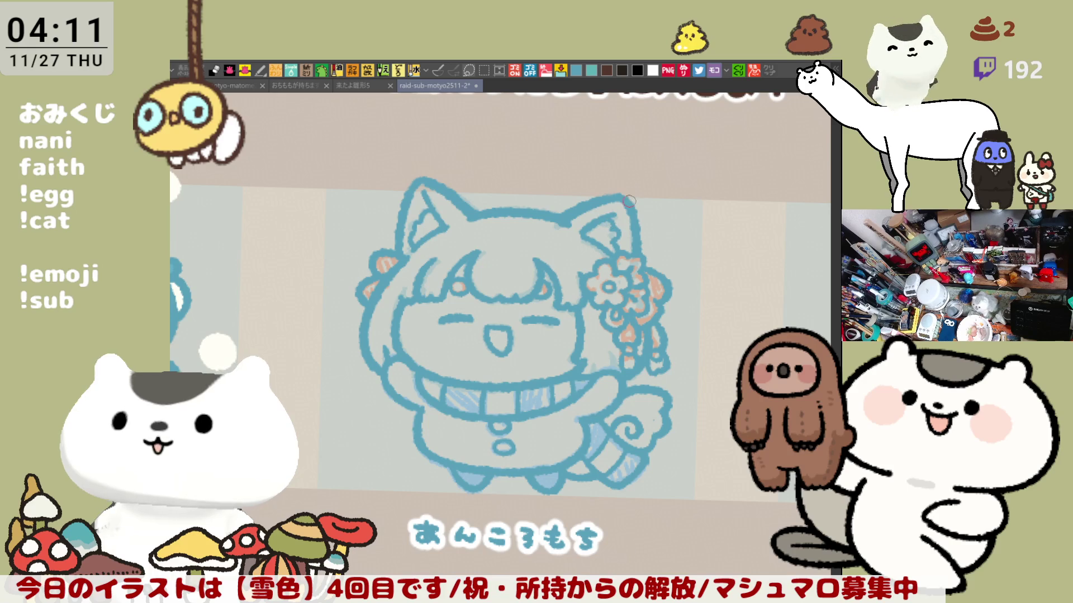
On a mirrored canvas, redraw the top-left head outline as a bold blue line
{"action": "key", "text": "h"}
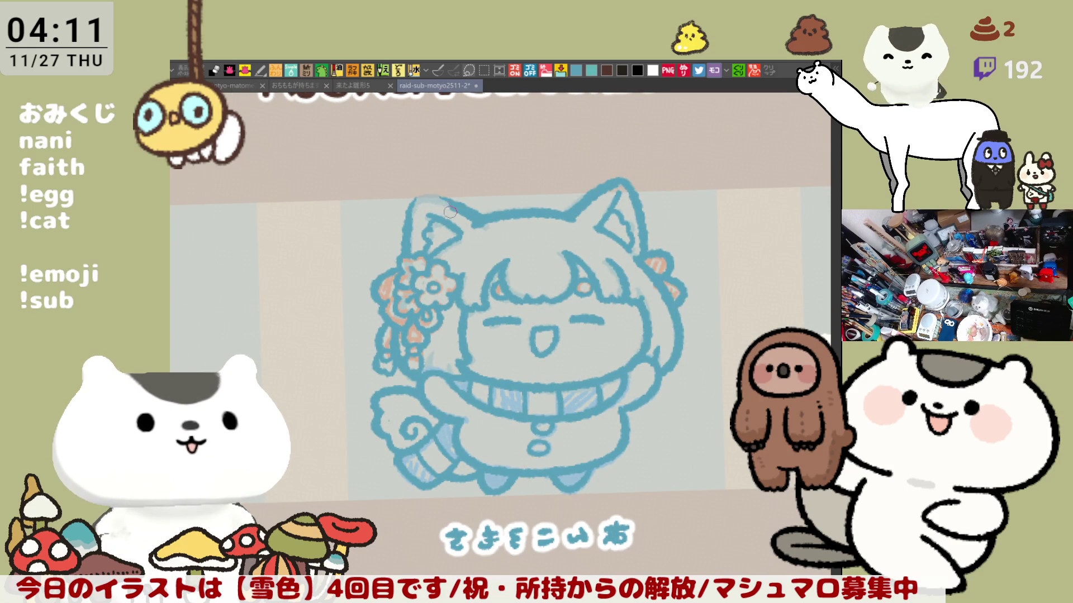
{"action": "mouse_move", "coordinate": [441, 193]}
{"action": "left_mouse_down"}
{"action": "mouse_move", "coordinate": [480, 215]}
{"action": "mouse_move", "coordinate": [472, 219]}
{"action": "left_mouse_up"}
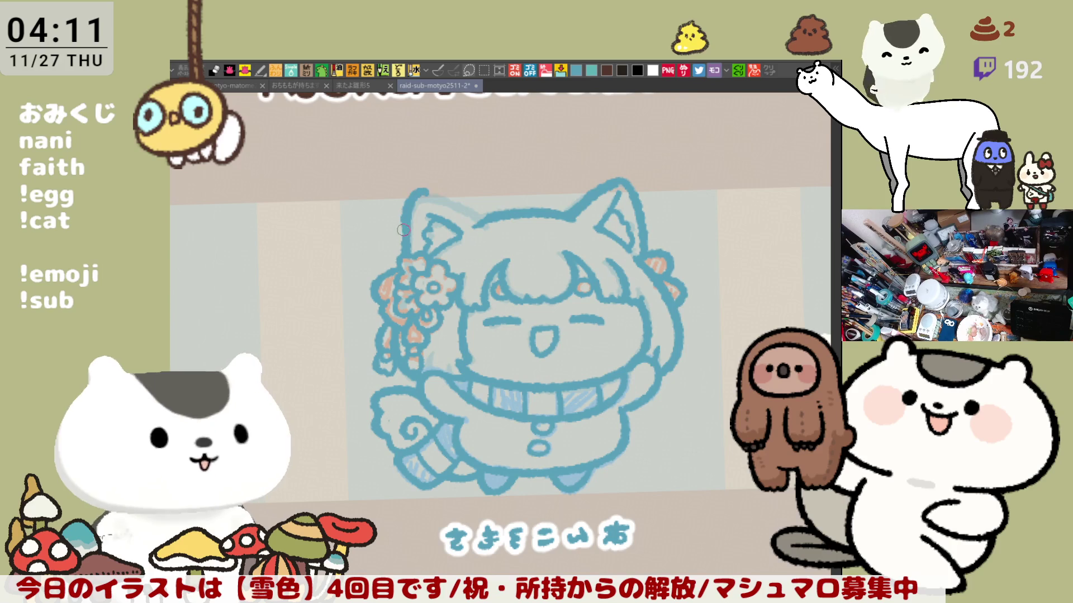
{"action": "mouse_move", "coordinate": [429, 193]}
{"action": "left_mouse_down"}
{"action": "mouse_move", "coordinate": [406, 221]}
{"action": "mouse_move", "coordinate": [483, 222]}
{"action": "left_mouse_up"}
{"action": "key", "text": "ctrl+z"}
{"action": "left_click_drag", "start_coordinate": [417, 190], "coordinate": [484, 221]}
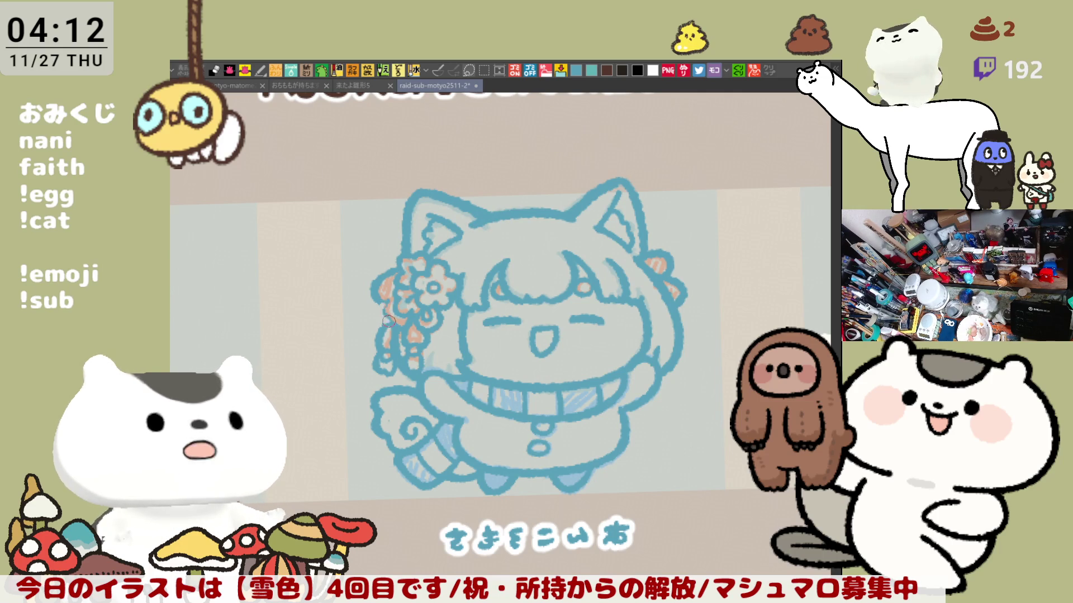
{"action": "mouse_move", "coordinate": [492, 340]}
{"action": "left_mouse_down"}
{"action": "mouse_move", "coordinate": [486, 311]}
{"action": "mouse_move", "coordinate": [502, 299]}
{"action": "mouse_move", "coordinate": [663, 224]}
{"action": "mouse_move", "coordinate": [621, 212]}
{"action": "left_mouse_up"}
{"action": "key", "text": "h"}
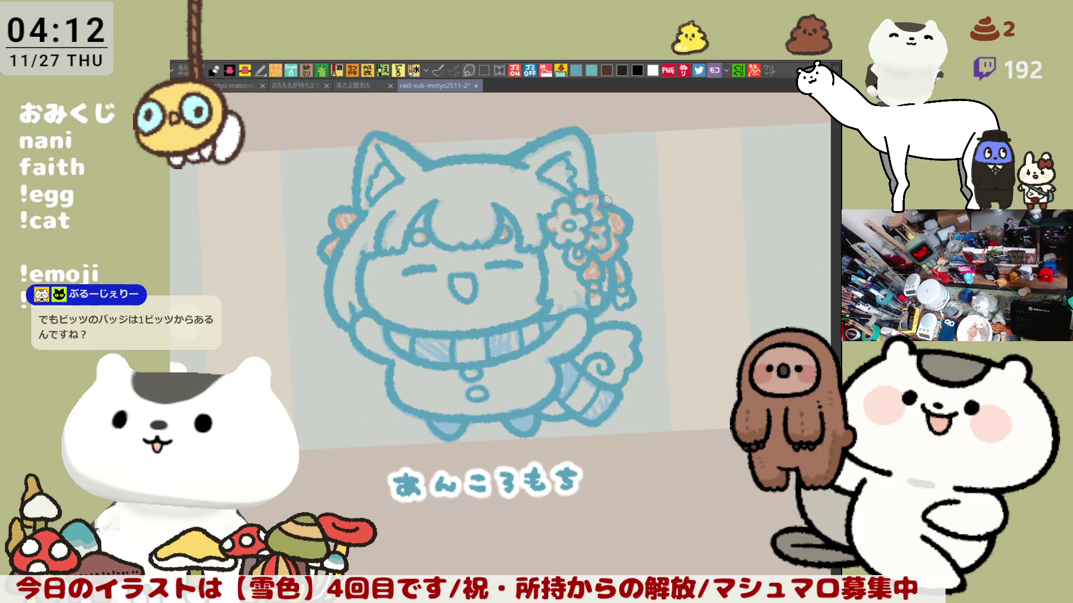
Fill the whole character silhouette with a flat solid blue base
{"action": "mouse_move", "coordinate": [453, 308]}
{"action": "left_mouse_down"}
{"action": "mouse_move", "coordinate": [529, 316]}
{"action": "mouse_move", "coordinate": [517, 309]}
{"action": "left_mouse_up"}
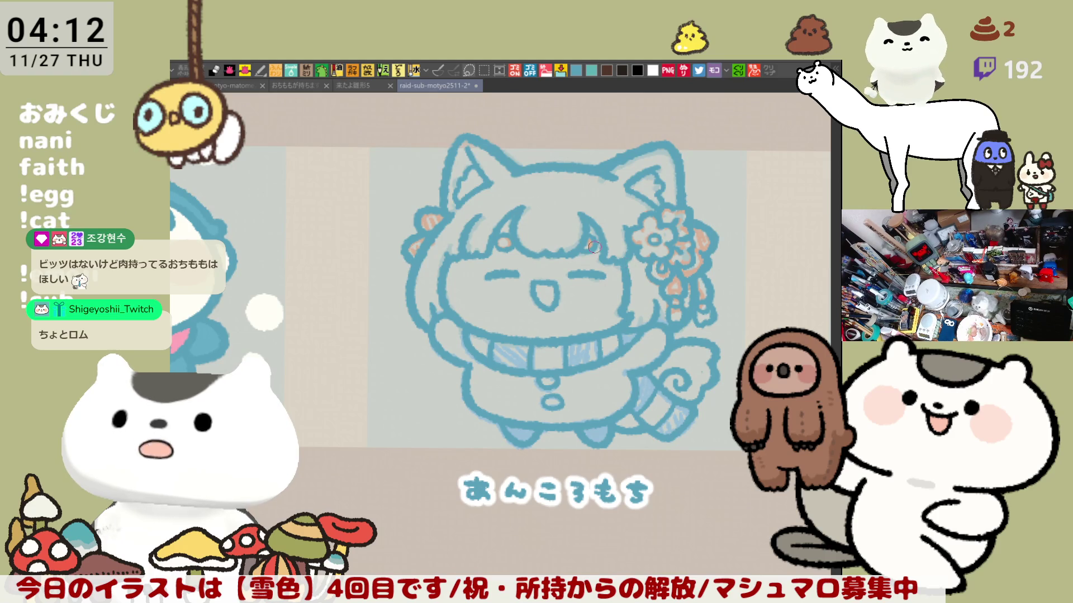
{"action": "scroll", "coordinate": [621, 274], "scroll_direction": "down", "scroll_amount": 3}
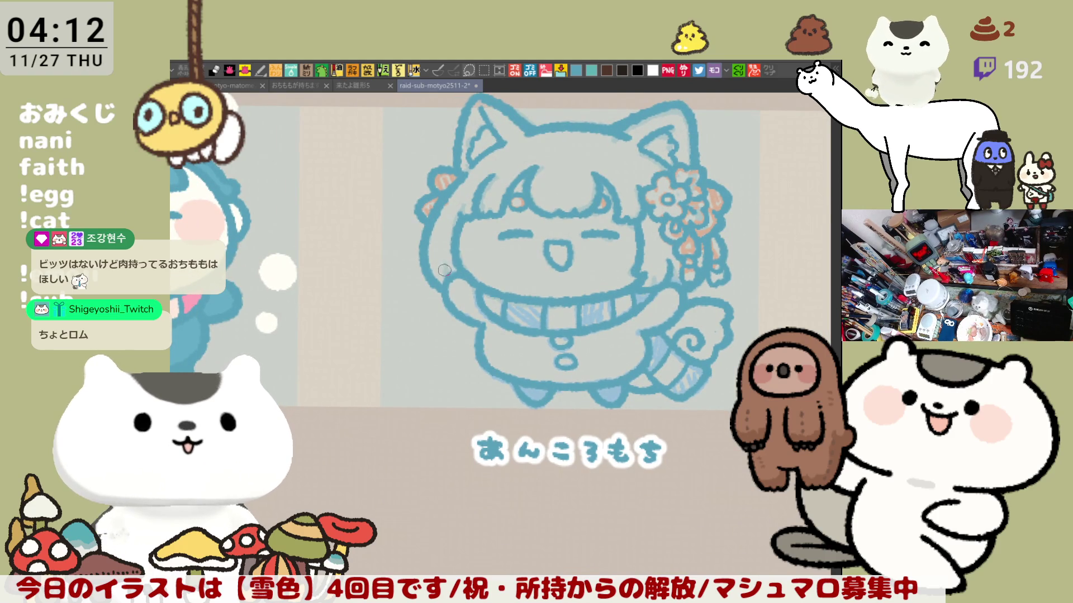
{"action": "mouse_move", "coordinate": [571, 316]}
{"action": "left_mouse_down"}
{"action": "mouse_move", "coordinate": [593, 313]}
{"action": "mouse_move", "coordinate": [572, 293]}
{"action": "mouse_move", "coordinate": [614, 348]}
{"action": "left_mouse_up"}
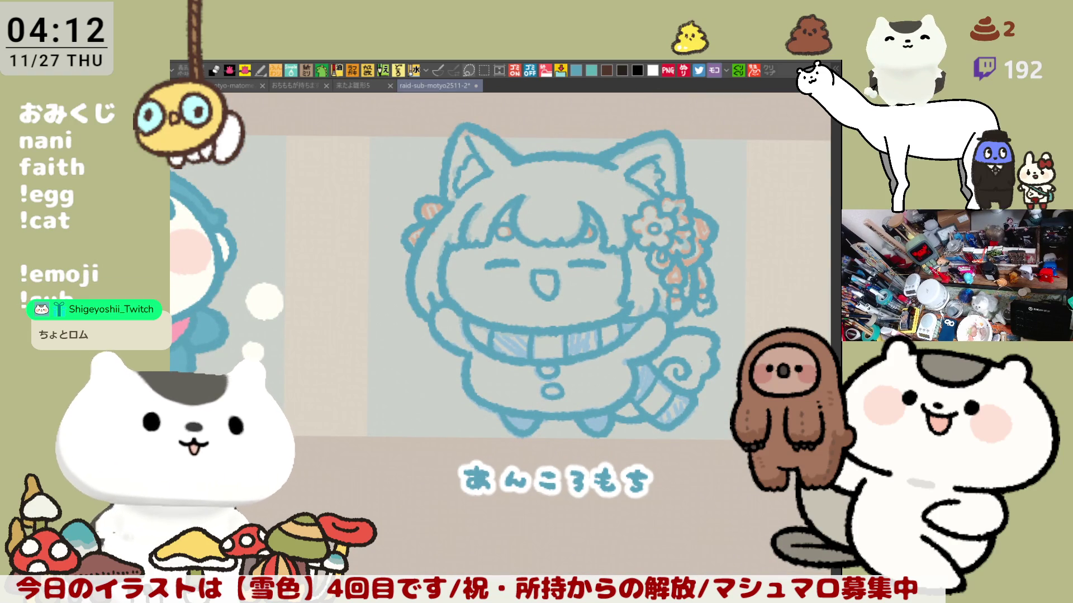
{"action": "left_click_drag", "start_coordinate": [214, 370], "coordinate": [290, 390]}
{"action": "mouse_move", "coordinate": [634, 360]}
{"action": "left_mouse_down"}
{"action": "mouse_move", "coordinate": [542, 263]}
{"action": "mouse_move", "coordinate": [537, 387]}
{"action": "left_mouse_up"}
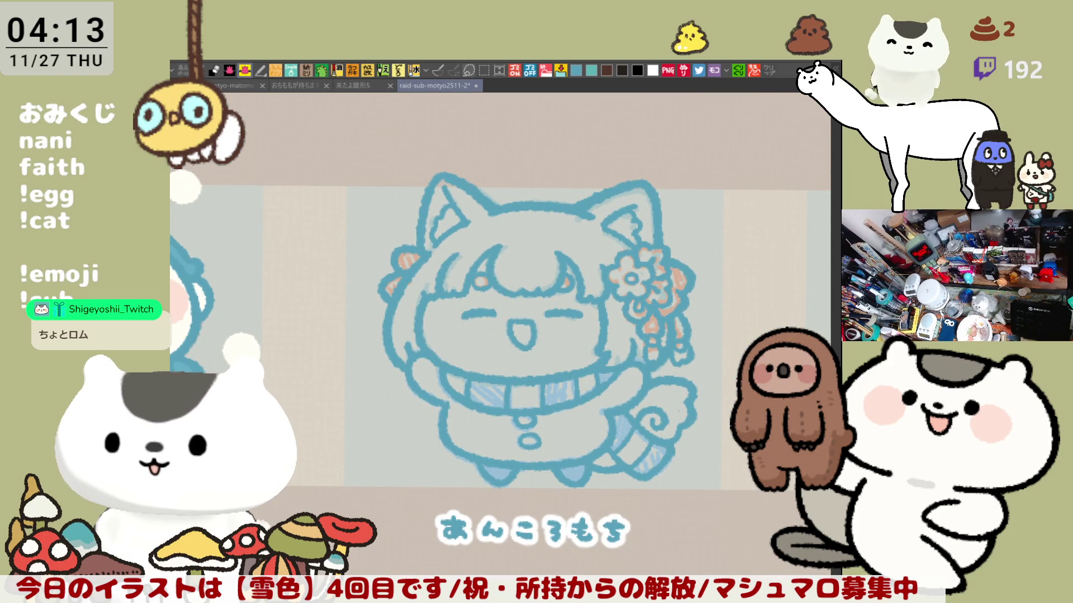
{"action": "left_click", "coordinate": [556, 291]}
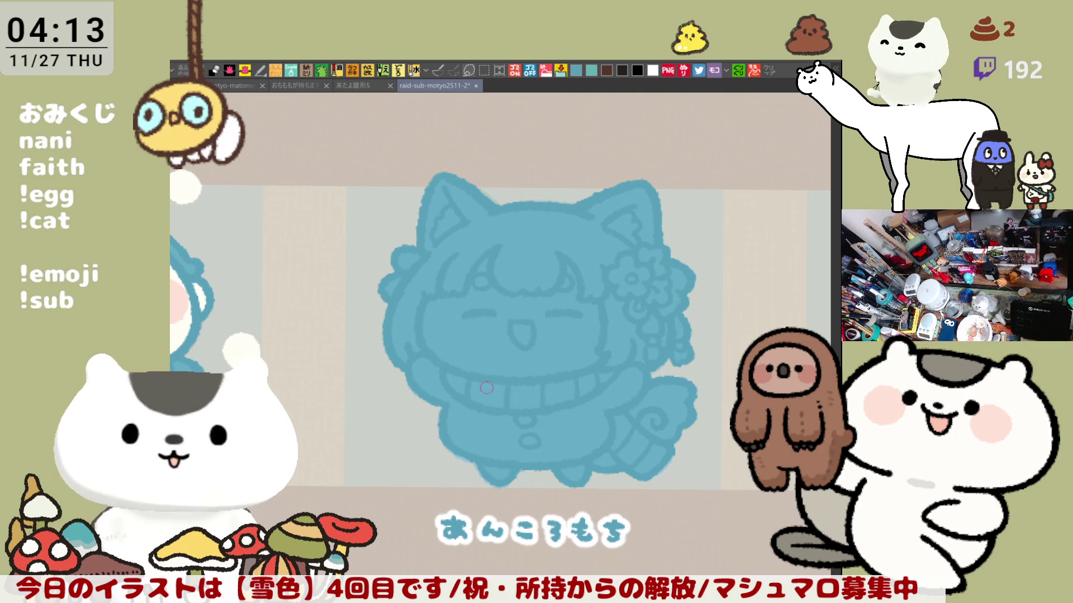
Paint the hair and ears white, then tint the hair edge left of the face pale blue
{"action": "scroll", "coordinate": [539, 386], "scroll_direction": "left", "scroll_amount": 5}
{"action": "scroll", "coordinate": [563, 389], "scroll_direction": "right", "scroll_amount": 3}
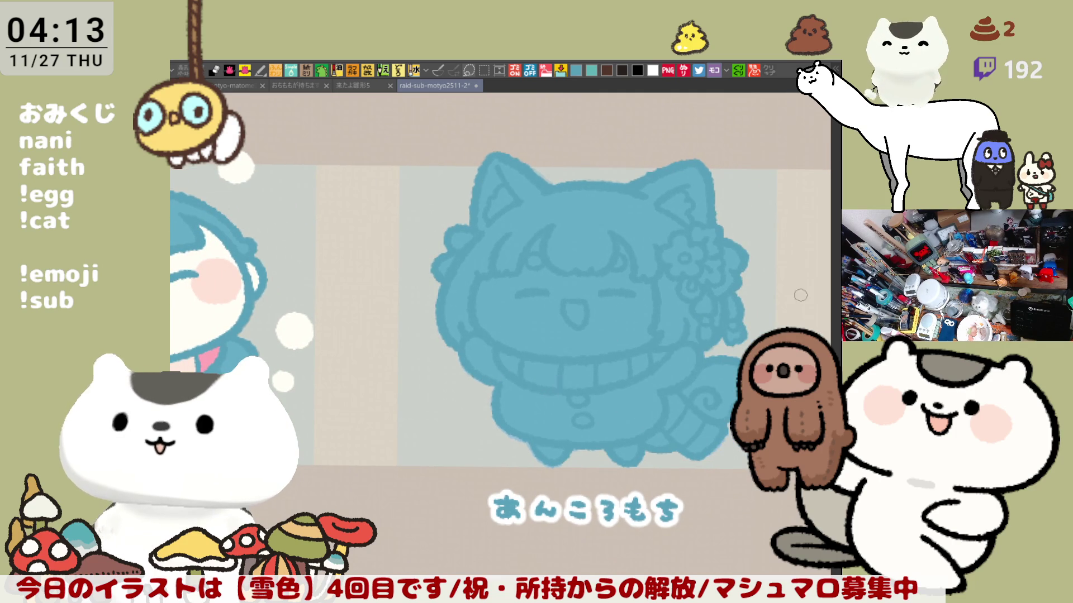
{"action": "scroll", "coordinate": [634, 284], "scroll_direction": "right", "scroll_amount": 2}
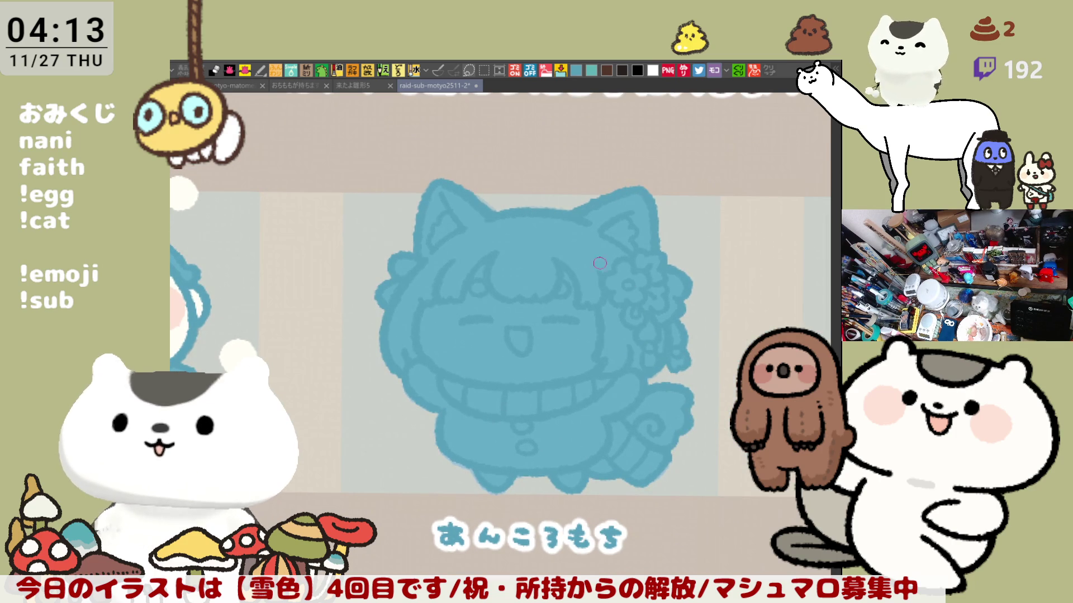
{"action": "left_click_drag", "start_coordinate": [634, 345], "coordinate": [662, 349]}
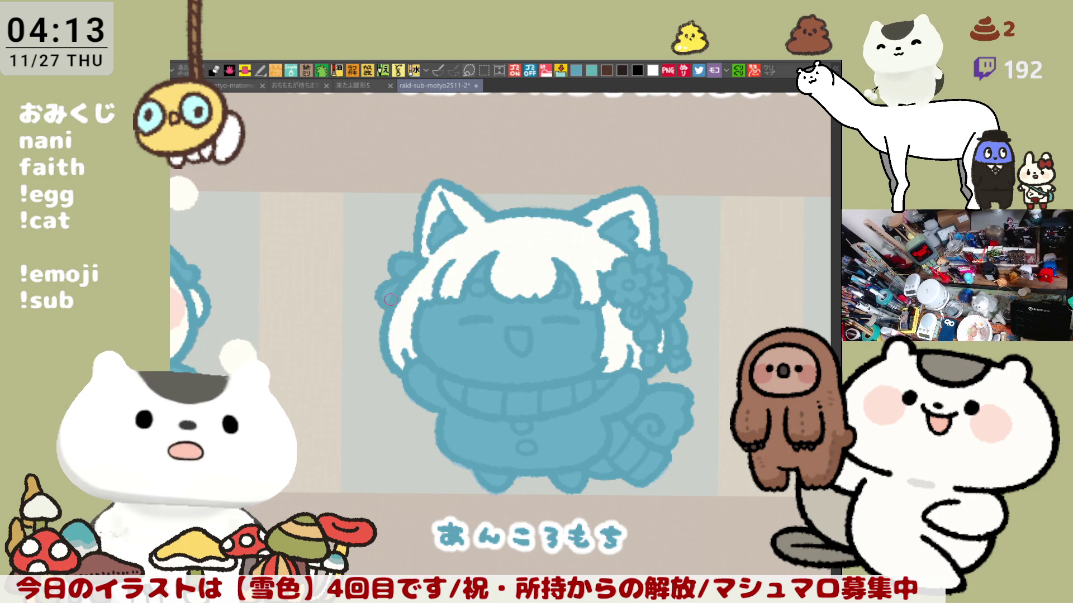
{"action": "mouse_move", "coordinate": [409, 315]}
{"action": "left_mouse_down"}
{"action": "mouse_move", "coordinate": [400, 325]}
{"action": "mouse_move", "coordinate": [412, 334]}
{"action": "left_mouse_up"}
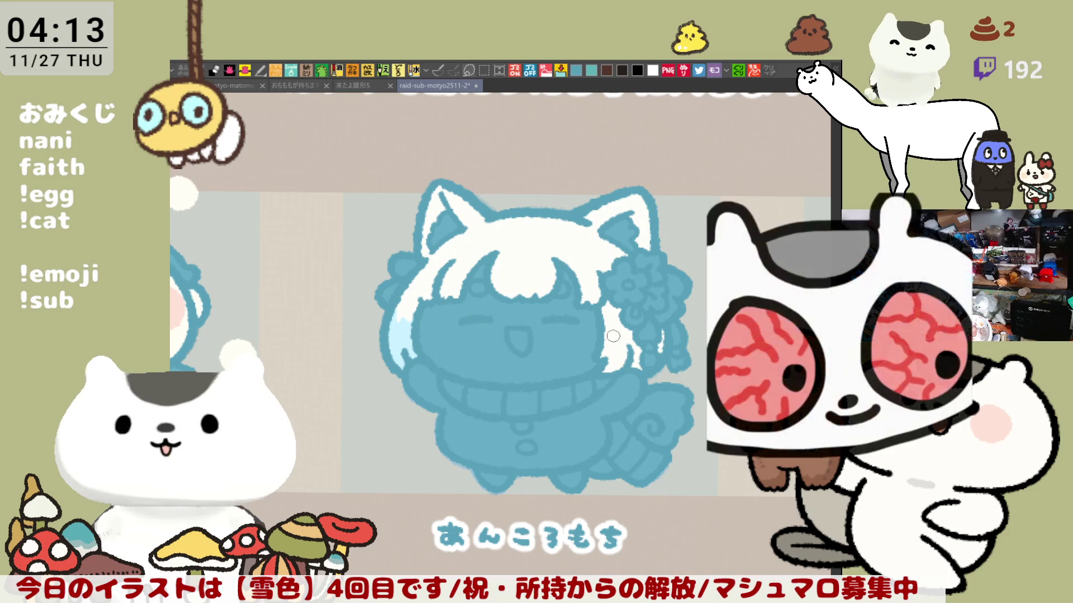
Tint the hair edge right of the face pale blue
{"action": "mouse_move", "coordinate": [622, 330]}
{"action": "left_mouse_down"}
{"action": "mouse_move", "coordinate": [610, 325]}
{"action": "mouse_move", "coordinate": [629, 324]}
{"action": "left_mouse_up"}
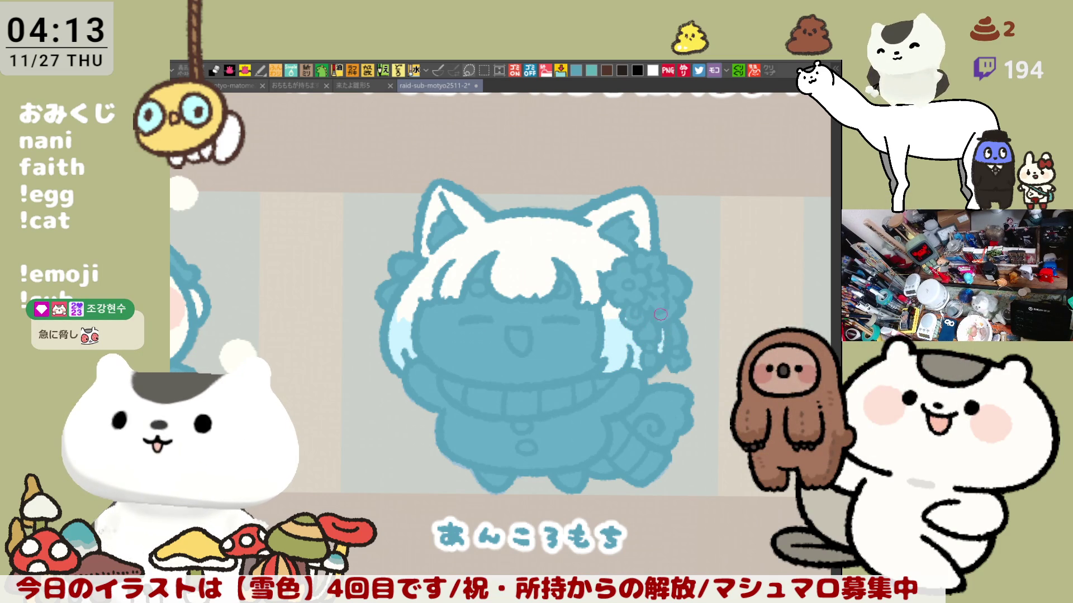
{"action": "scroll", "coordinate": [663, 312], "scroll_direction": "left", "scroll_amount": 2}
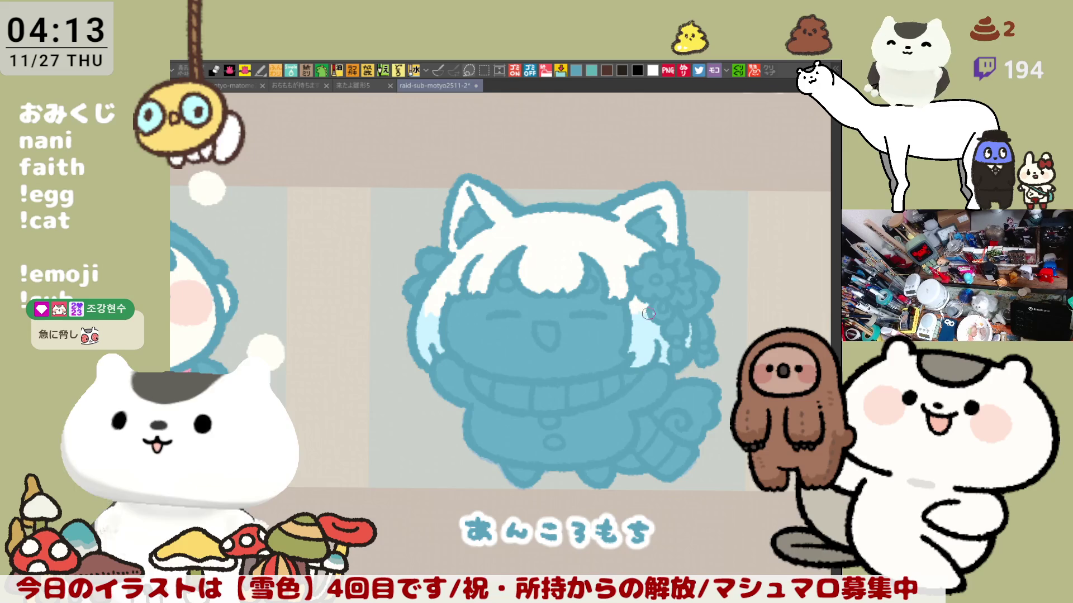
{"action": "scroll", "coordinate": [647, 317], "scroll_direction": "up", "scroll_amount": 2}
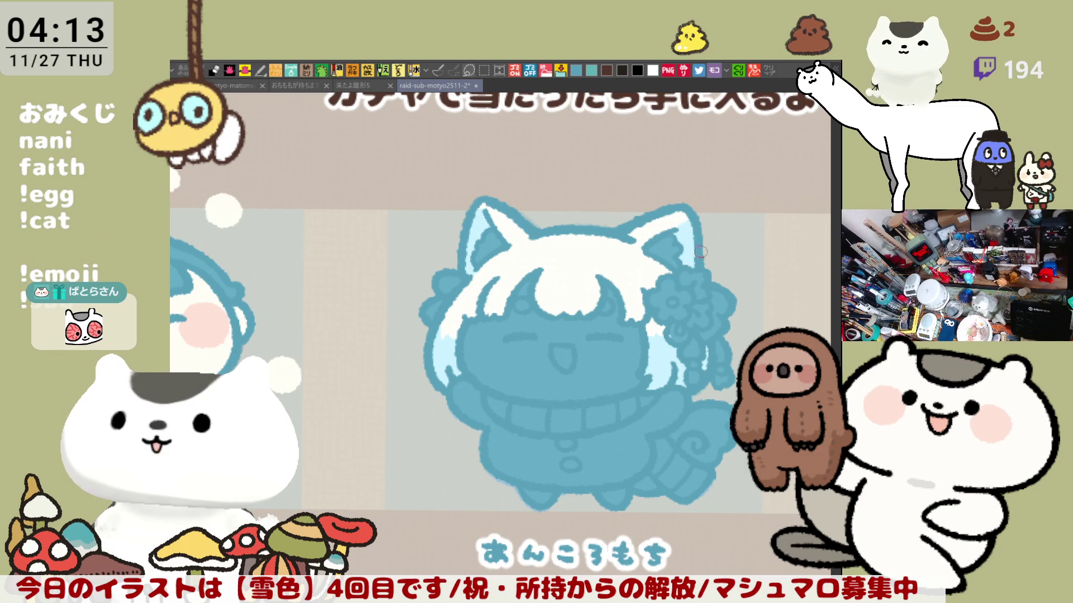
{"action": "scroll", "coordinate": [686, 231], "scroll_direction": "right", "scroll_amount": 2}
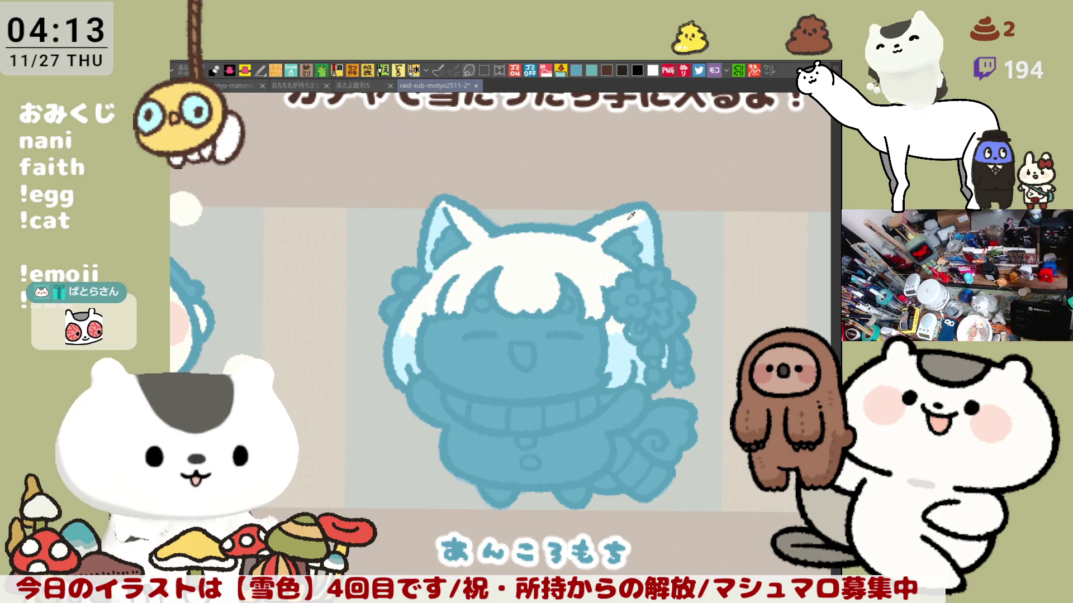
Lighten the inside of the right and left cat ears
{"action": "left_click_drag", "start_coordinate": [633, 244], "coordinate": [647, 256]}
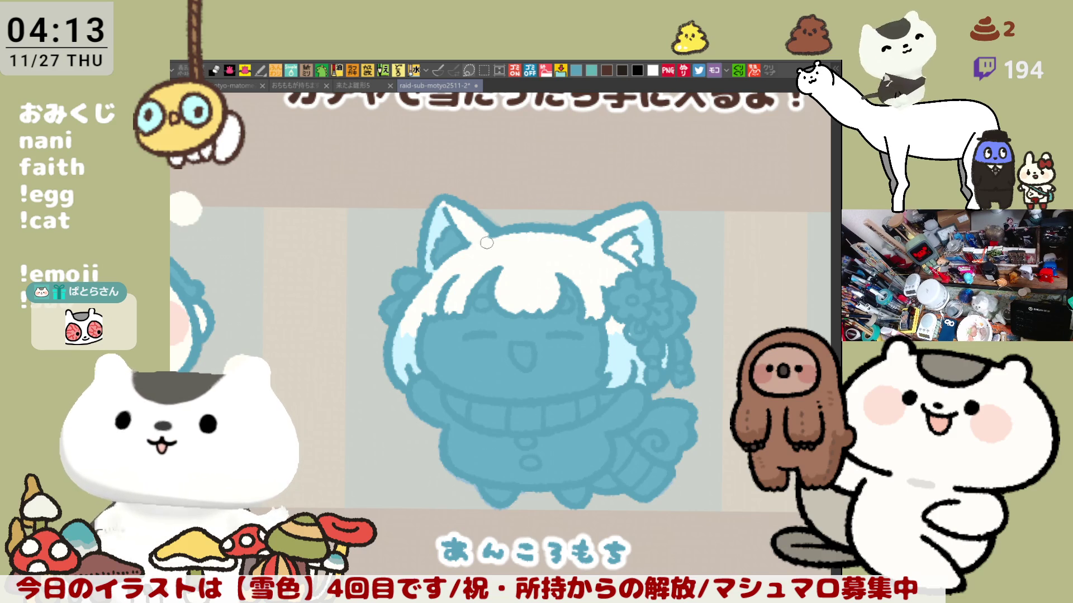
{"action": "left_click_drag", "start_coordinate": [460, 240], "coordinate": [459, 246]}
{"action": "scroll", "coordinate": [585, 268], "scroll_direction": "left", "scroll_amount": 2}
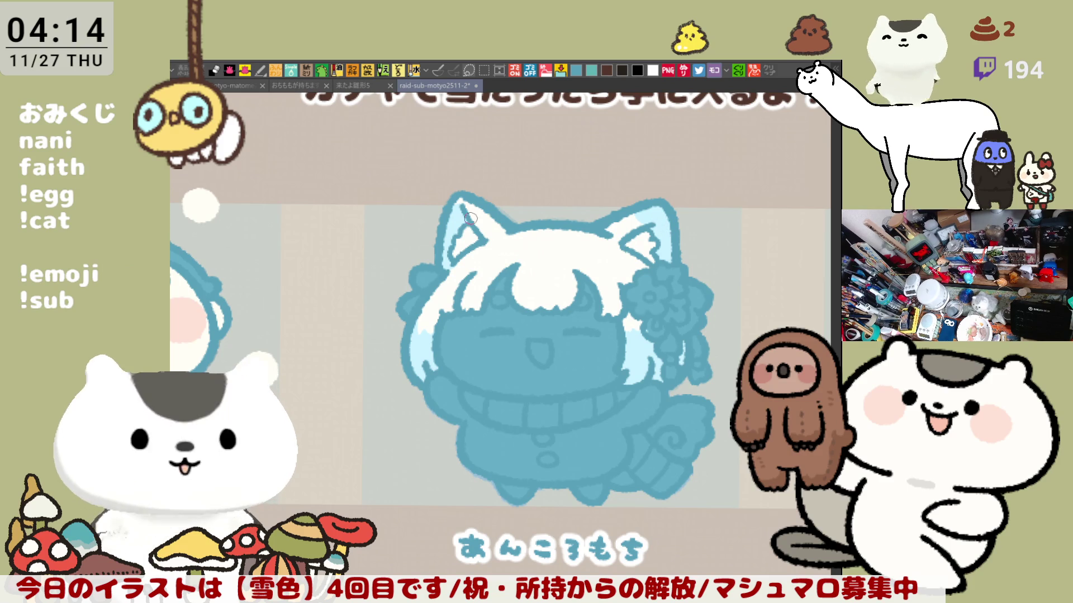
{"action": "left_click_drag", "start_coordinate": [539, 259], "coordinate": [528, 236]}
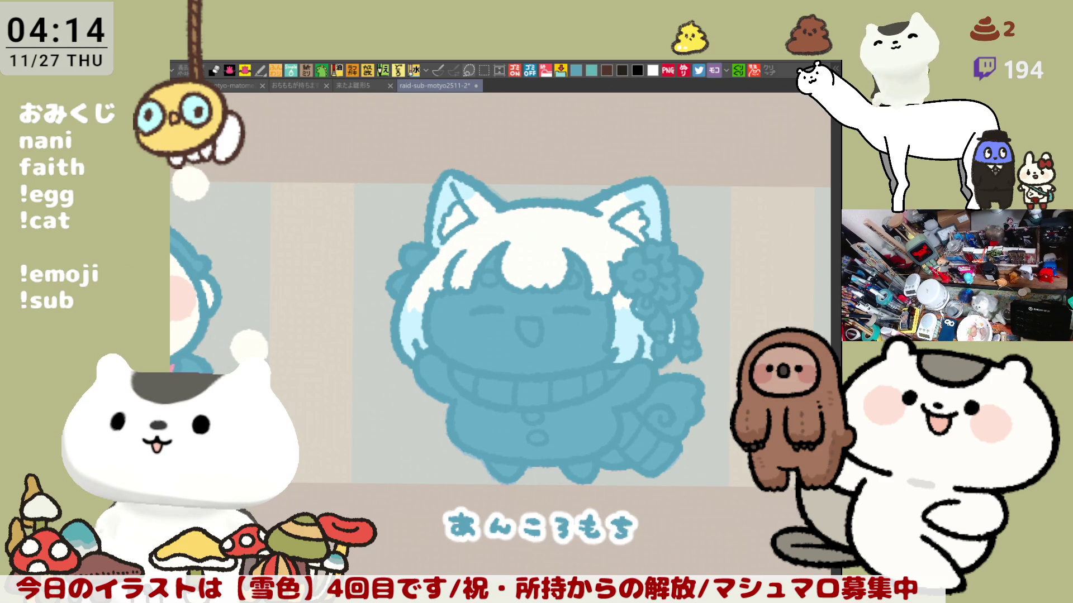
Bucket-fill the face white and recentre the drawing in the view
{"action": "left_click", "coordinate": [622, 359]}
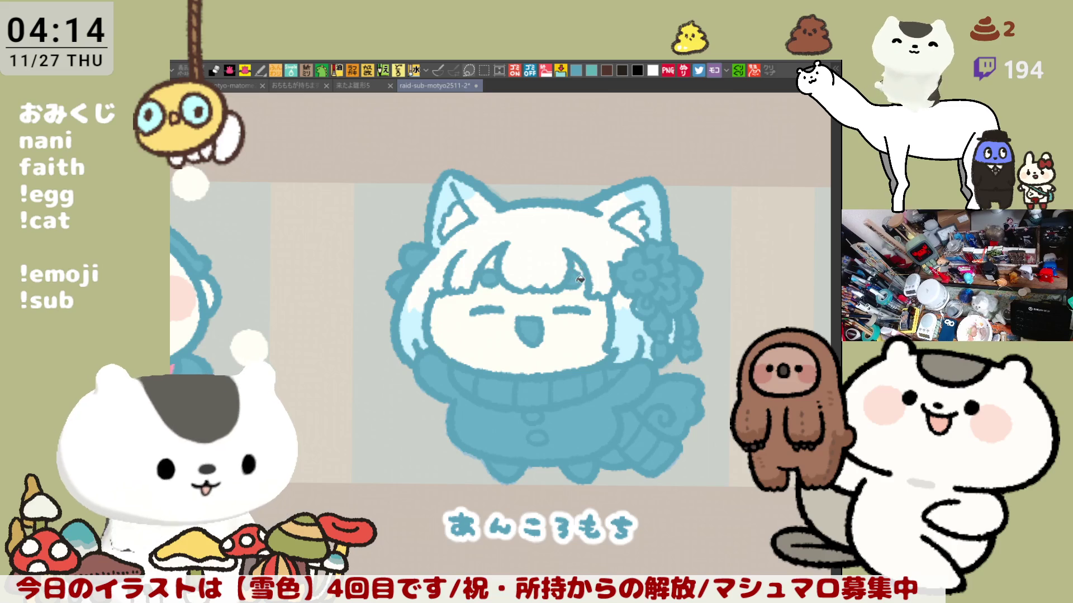
{"action": "left_click_drag", "start_coordinate": [512, 277], "coordinate": [527, 235]}
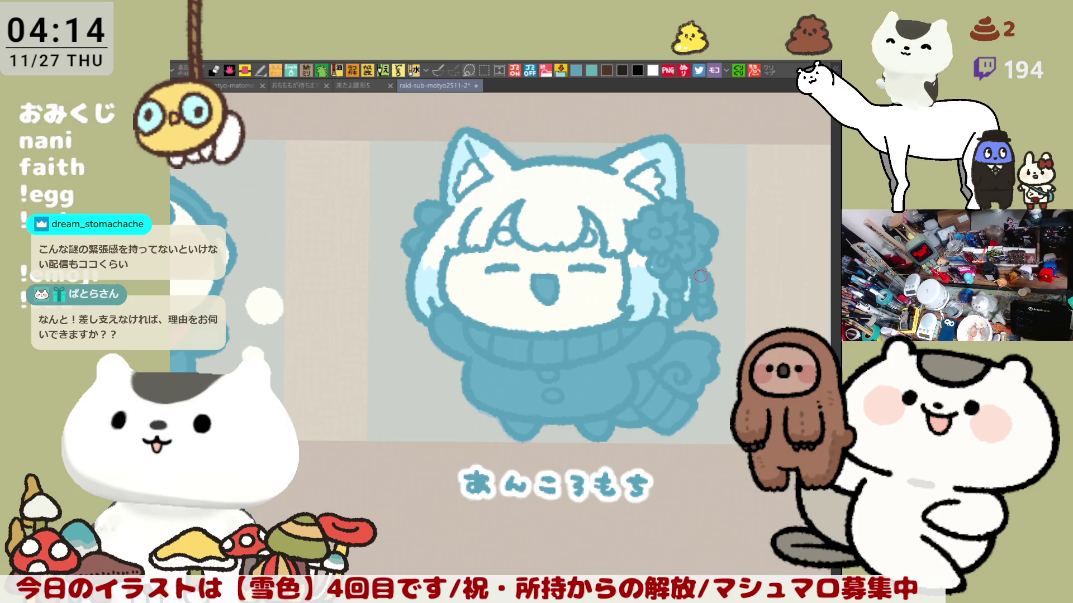
{"action": "left_click_drag", "start_coordinate": [701, 275], "coordinate": [727, 297]}
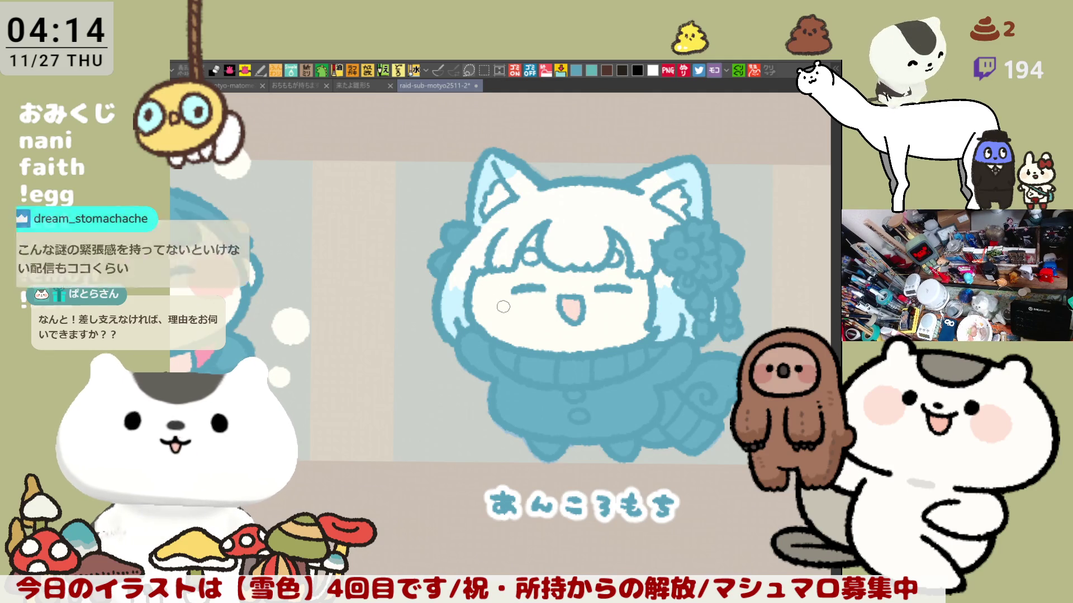
Paint a round pink blush on the left cheek, redoing it once, then on the right cheek
{"action": "left_click_drag", "start_coordinate": [487, 287], "coordinate": [494, 282]}
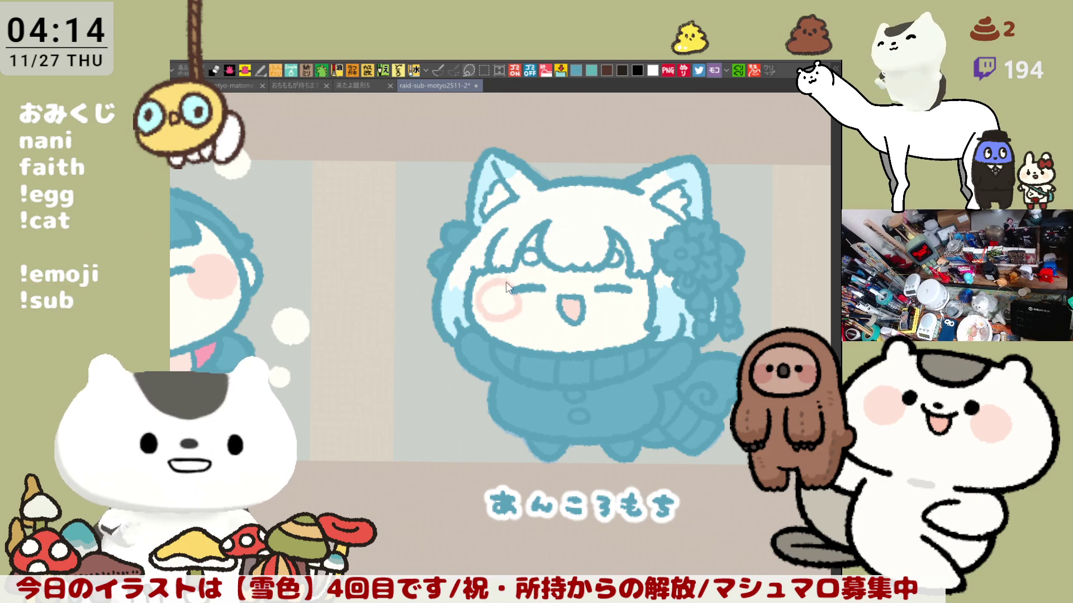
{"action": "key", "text": "ctrl+z"}
{"action": "mouse_move", "coordinate": [500, 282]}
{"action": "left_mouse_down"}
{"action": "mouse_move", "coordinate": [480, 316]}
{"action": "mouse_move", "coordinate": [509, 283]}
{"action": "mouse_move", "coordinate": [522, 305]}
{"action": "mouse_move", "coordinate": [516, 289]}
{"action": "mouse_move", "coordinate": [512, 299]}
{"action": "left_mouse_up"}
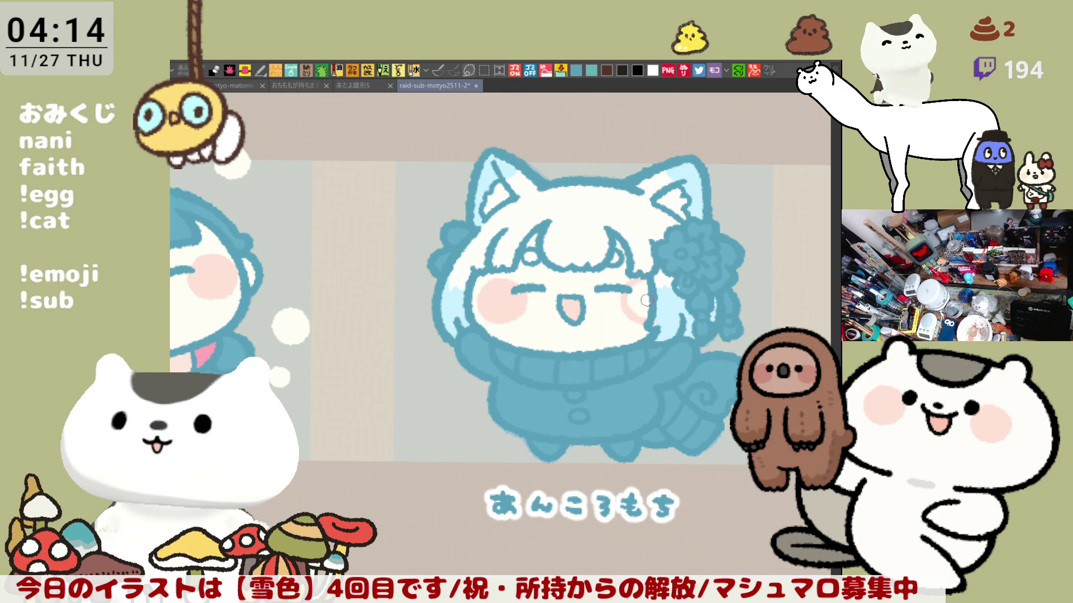
{"action": "mouse_move", "coordinate": [647, 283]}
{"action": "left_mouse_down"}
{"action": "mouse_move", "coordinate": [647, 319]}
{"action": "mouse_move", "coordinate": [637, 306]}
{"action": "left_mouse_up"}
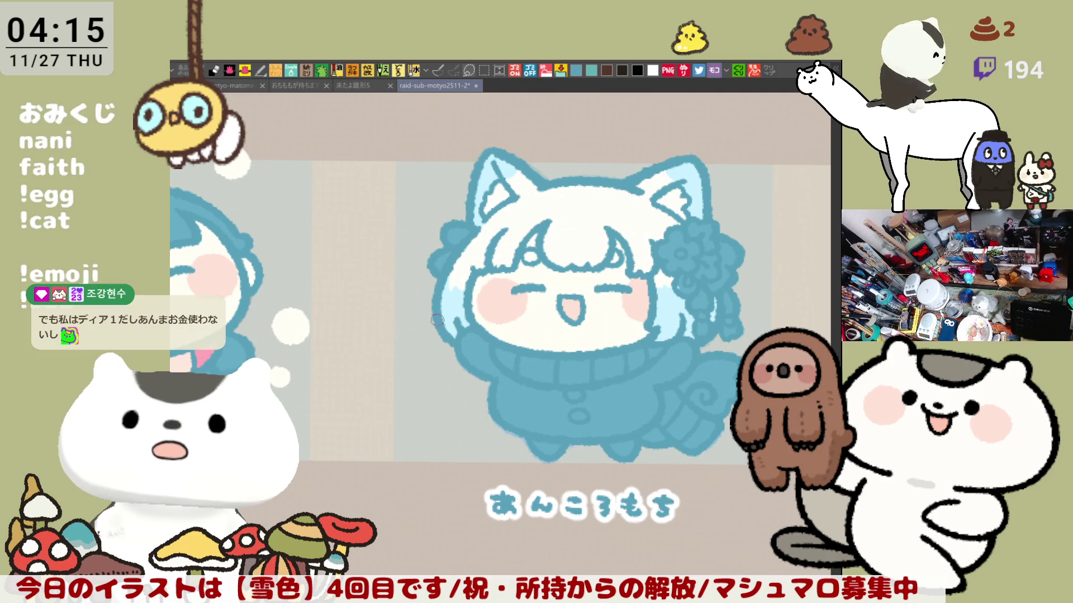
Paint the ribbons beside the hair flower pink and fill the flower pink
{"action": "key", "text": "ctrl+z"}
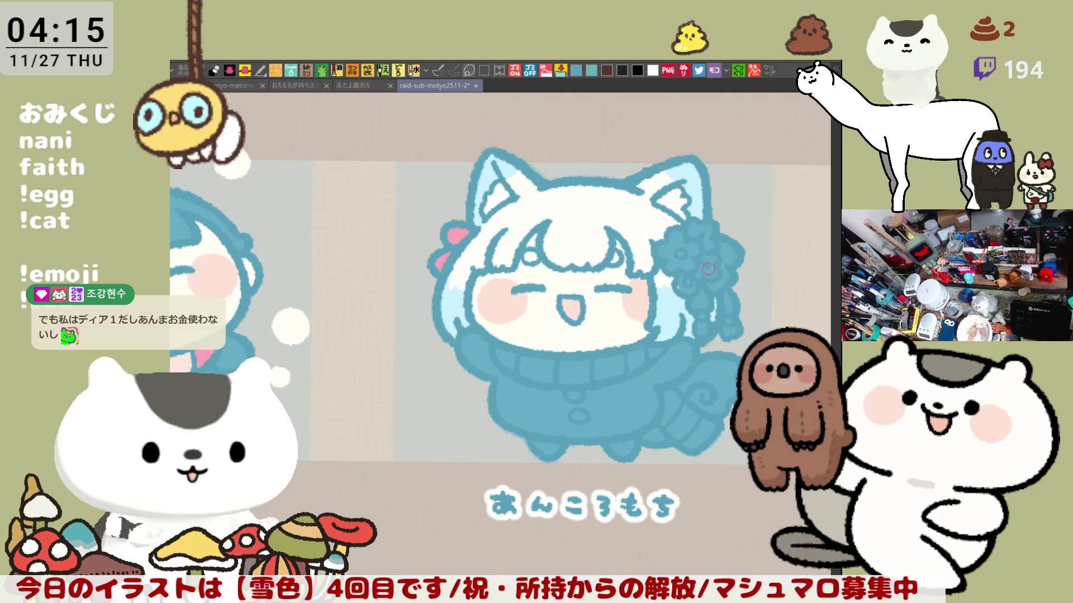
{"action": "mouse_move", "coordinate": [732, 249]}
{"action": "left_mouse_down"}
{"action": "mouse_move", "coordinate": [722, 286]}
{"action": "mouse_move", "coordinate": [658, 293]}
{"action": "left_mouse_up"}
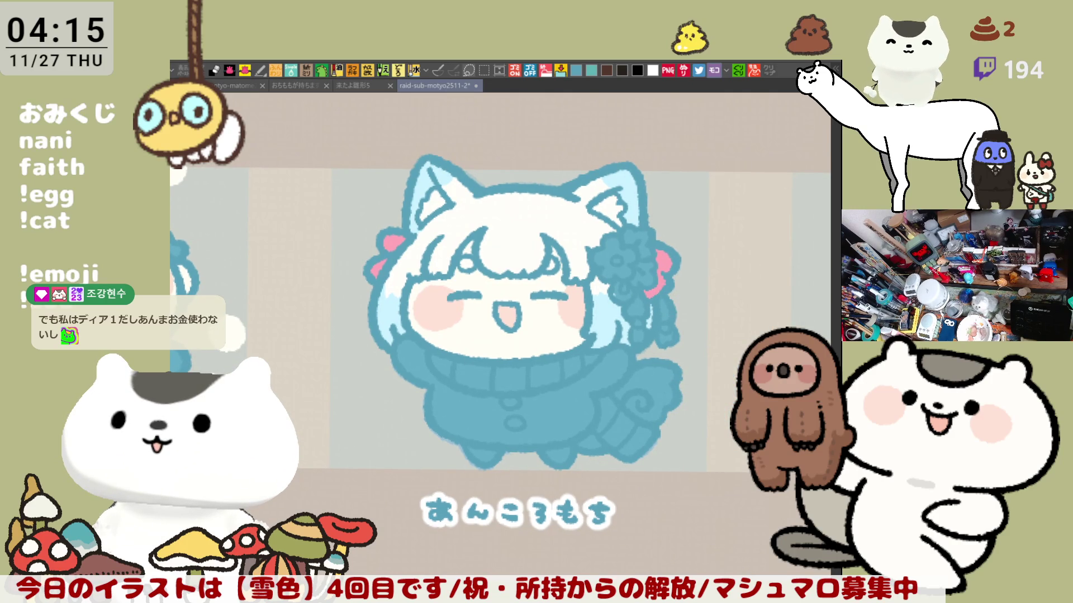
{"action": "left_click_drag", "start_coordinate": [603, 254], "coordinate": [629, 263]}
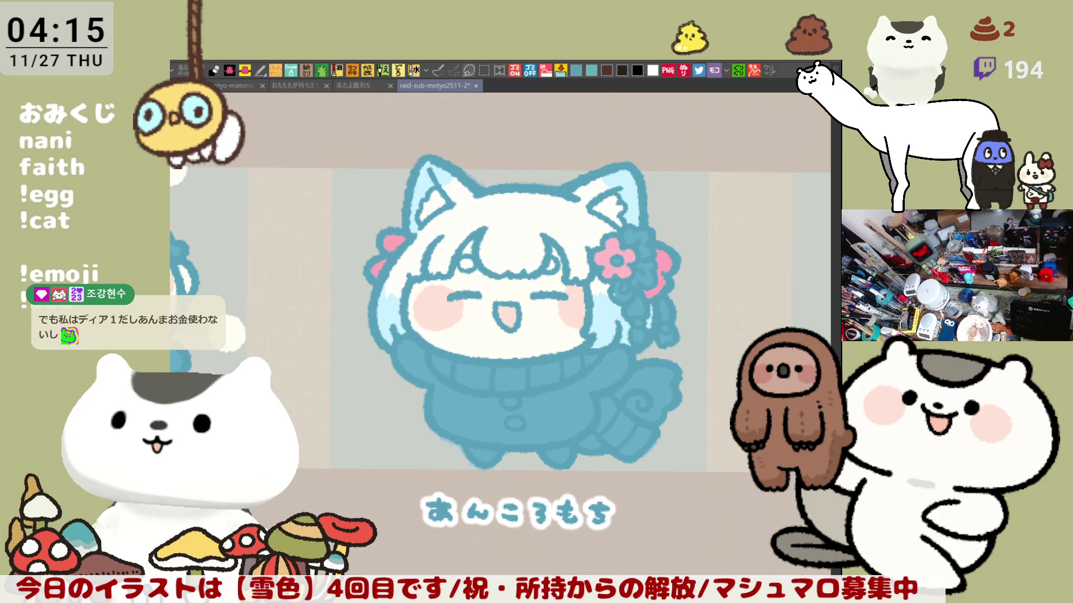
Add a pink petal, dot and small crescent below the hair flower
{"action": "left_click_drag", "start_coordinate": [651, 252], "coordinate": [629, 312]}
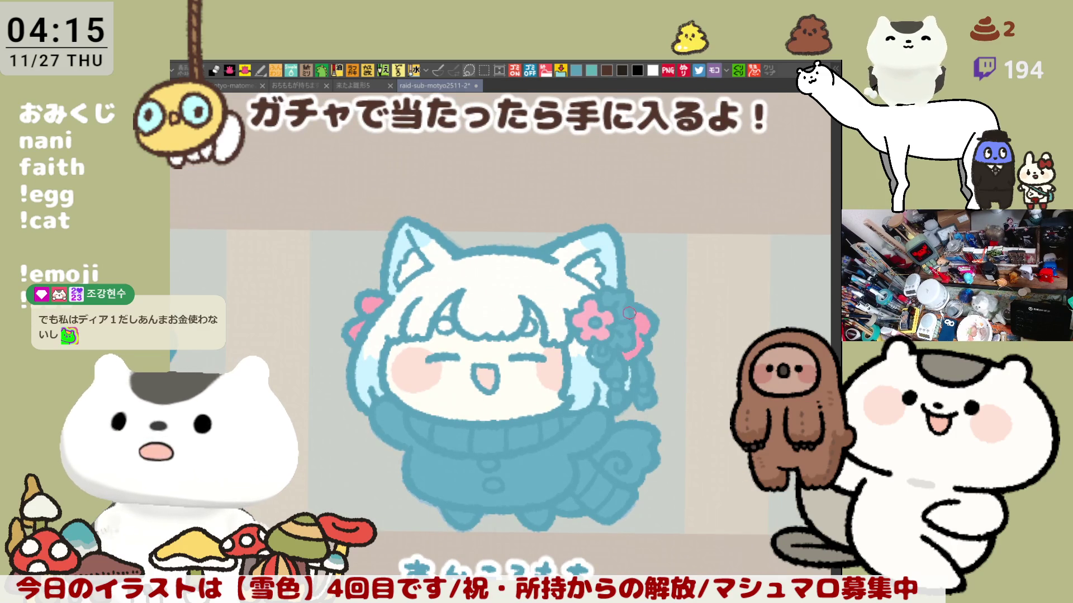
{"action": "scroll", "coordinate": [628, 313], "scroll_direction": "up", "scroll_amount": 5}
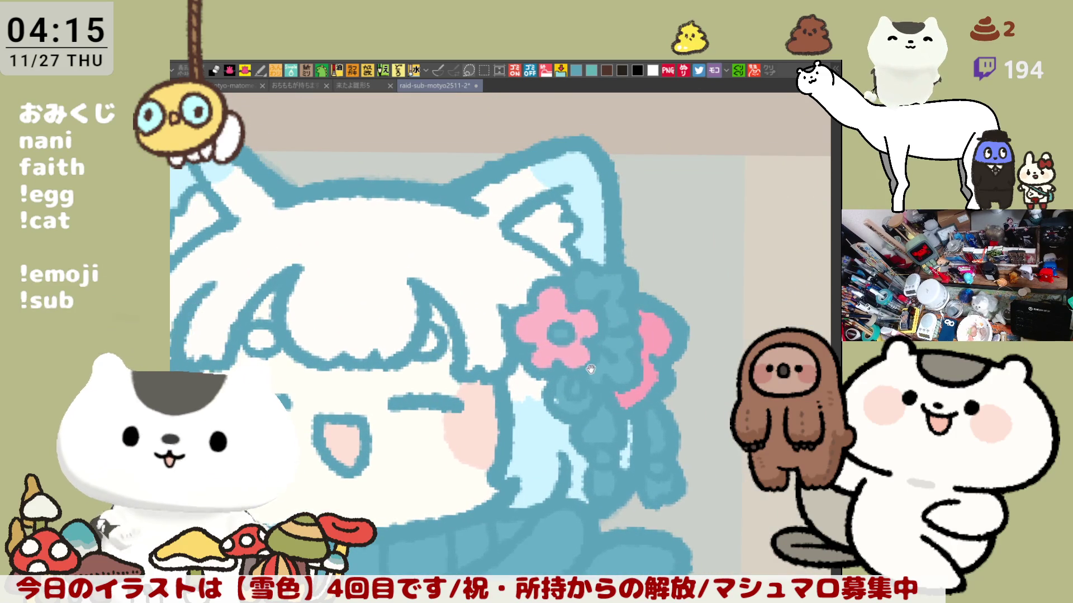
{"action": "left_click_drag", "start_coordinate": [628, 313], "coordinate": [718, 271]}
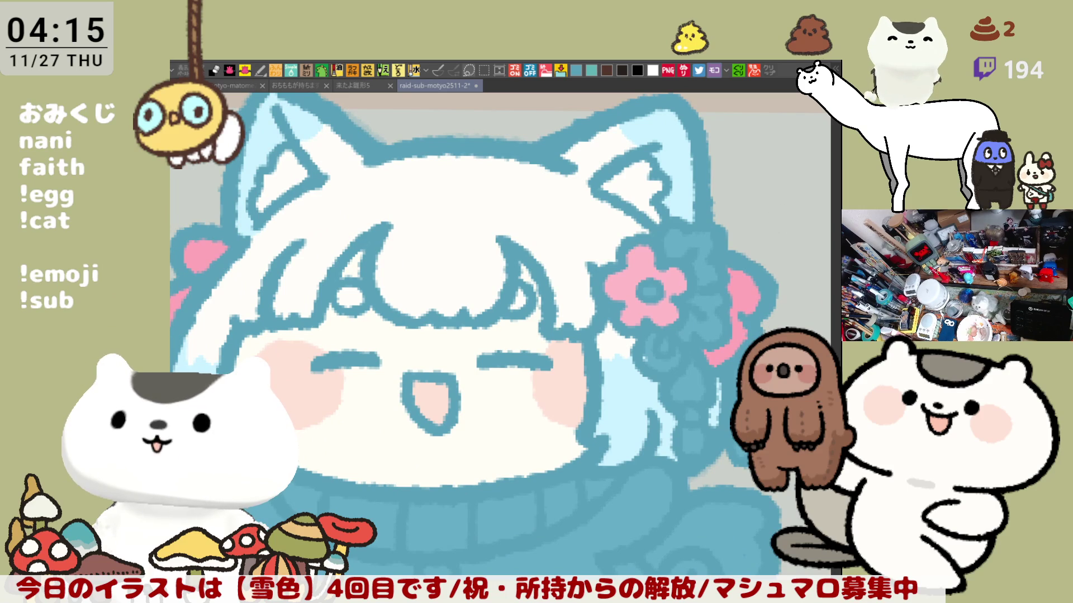
{"action": "mouse_move", "coordinate": [701, 370]}
{"action": "left_mouse_down"}
{"action": "mouse_move", "coordinate": [688, 400]}
{"action": "mouse_move", "coordinate": [693, 448]}
{"action": "left_mouse_up"}
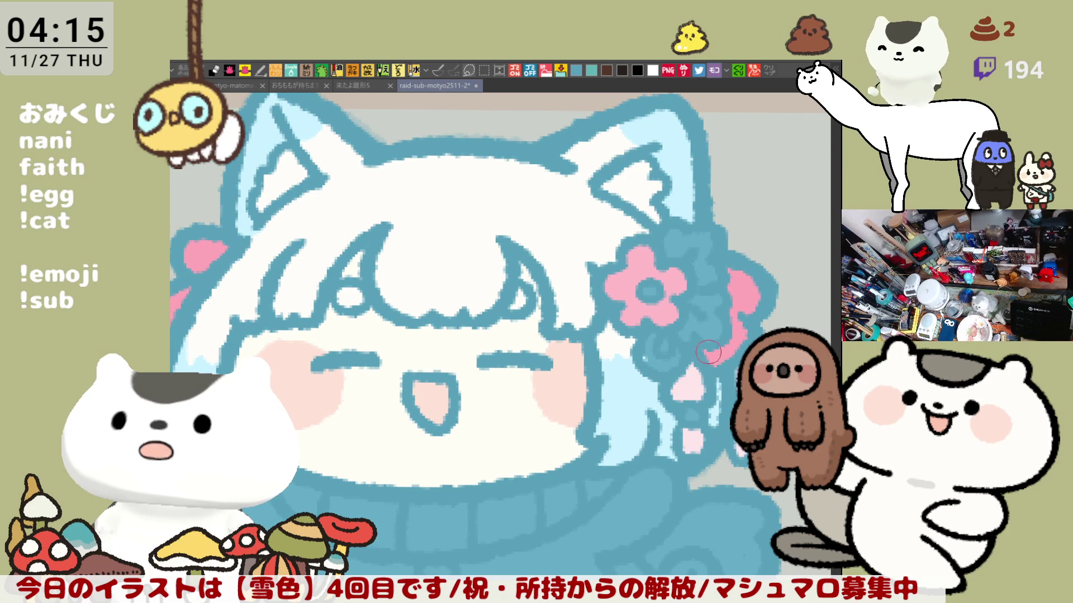
{"action": "left_click_drag", "start_coordinate": [649, 346], "coordinate": [669, 363]}
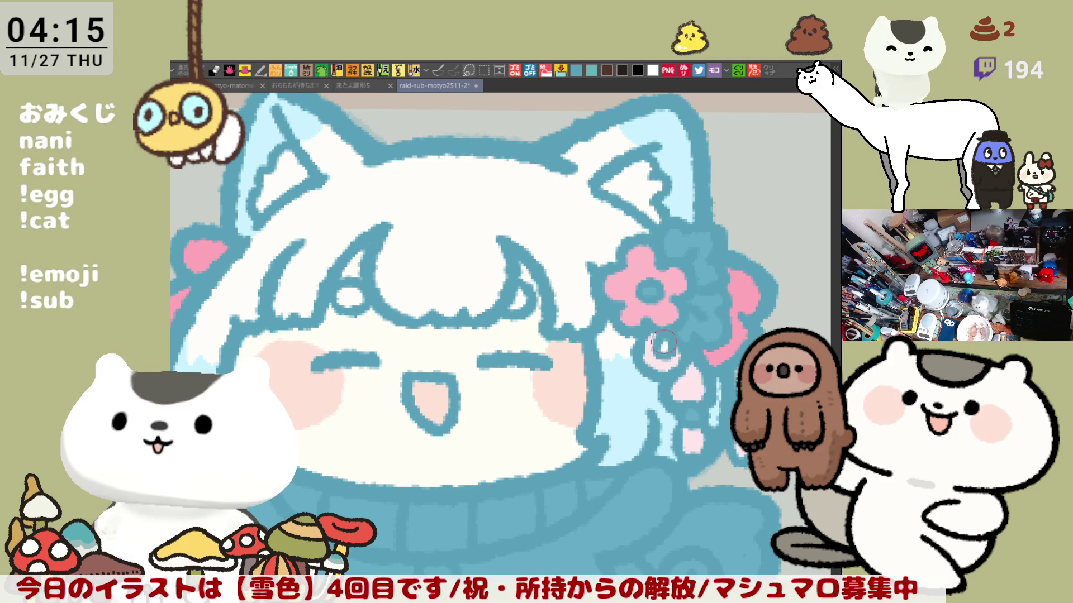
{"action": "scroll", "coordinate": [681, 342], "scroll_direction": "up", "scroll_amount": 2}
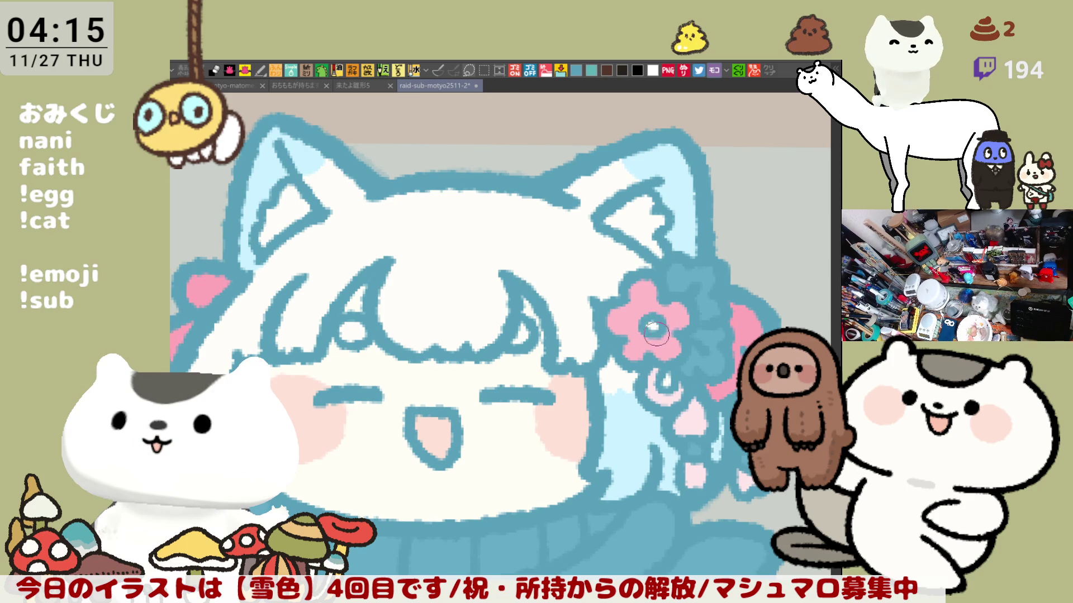
{"action": "scroll", "coordinate": [645, 311], "scroll_direction": "down", "scroll_amount": 4}
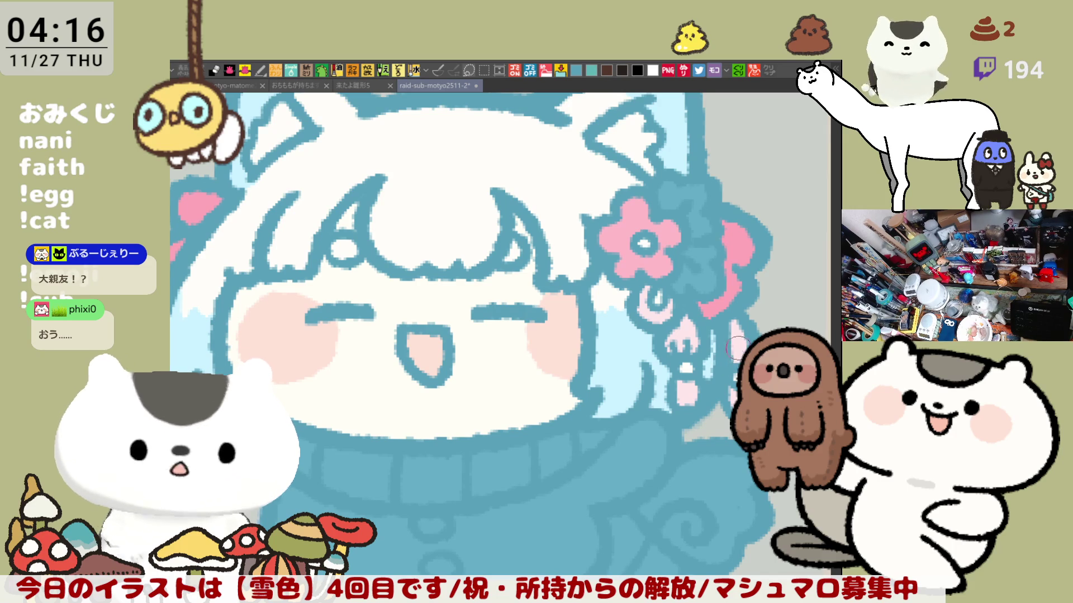
{"action": "scroll", "coordinate": [699, 347], "scroll_direction": "right", "scroll_amount": 2}
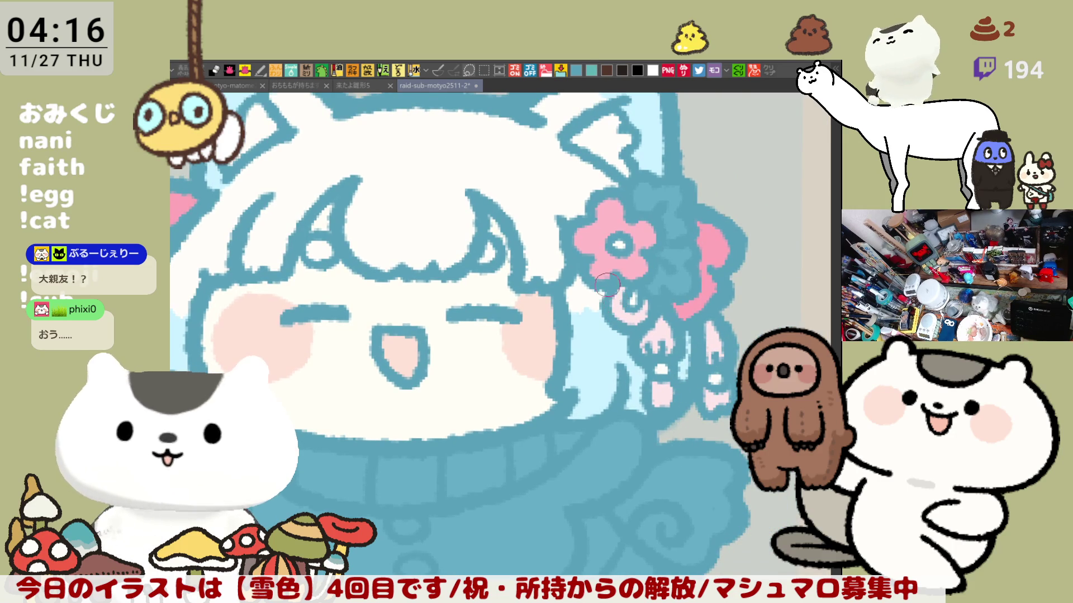
{"action": "mouse_move", "coordinate": [624, 317]}
{"action": "left_mouse_down"}
{"action": "mouse_move", "coordinate": [674, 335]}
{"action": "mouse_move", "coordinate": [705, 329]}
{"action": "mouse_move", "coordinate": [676, 332]}
{"action": "left_mouse_up"}
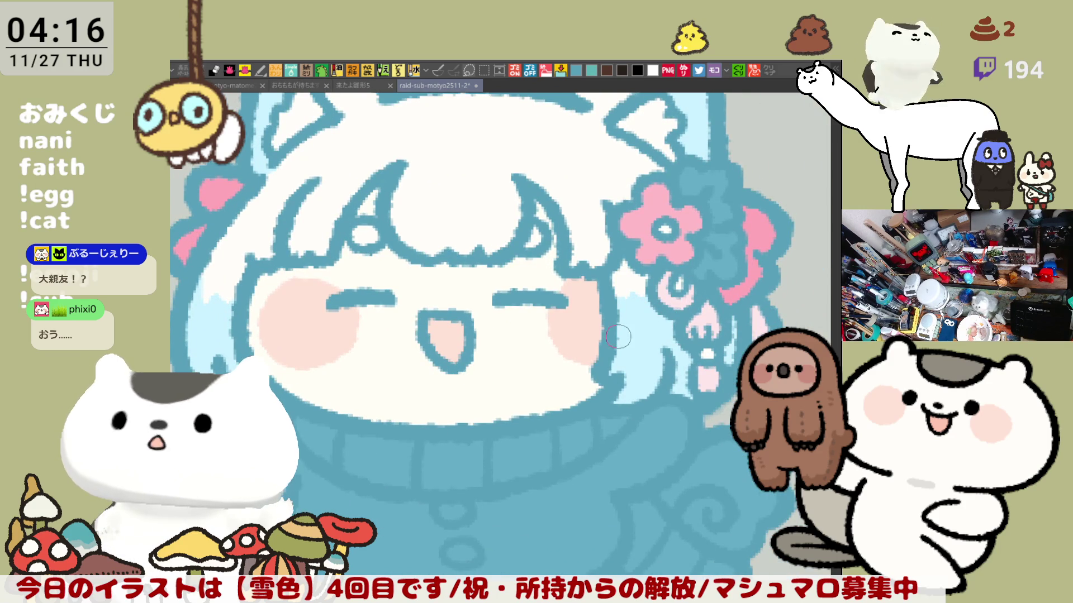
{"action": "scroll", "coordinate": [621, 350], "scroll_direction": "down", "scroll_amount": 4}
{"action": "scroll", "coordinate": [618, 353], "scroll_direction": "up", "scroll_amount": 1}
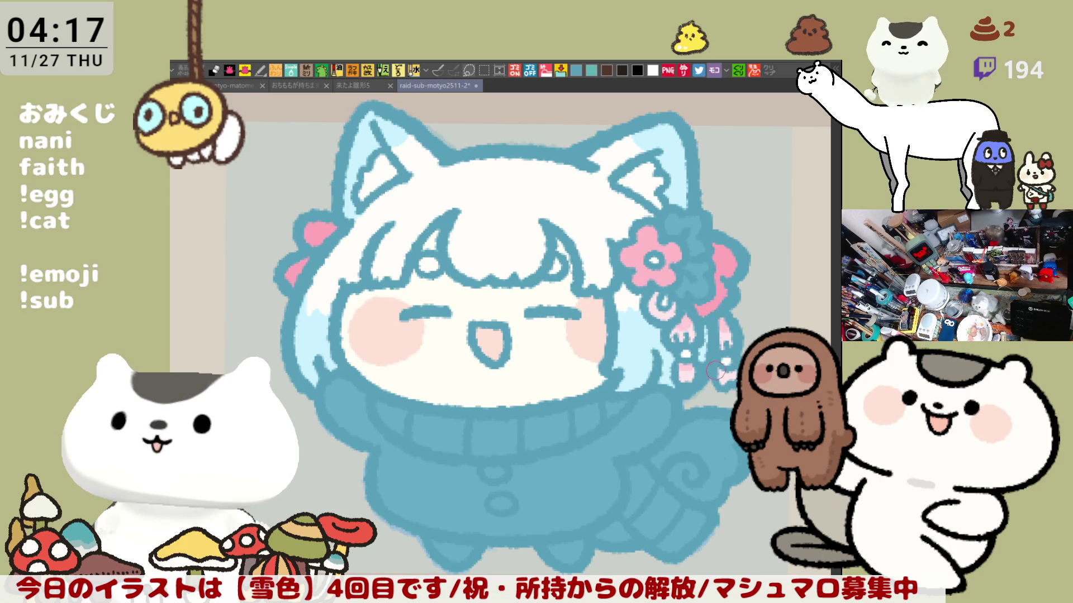
{"action": "left_click_drag", "start_coordinate": [675, 322], "coordinate": [721, 344]}
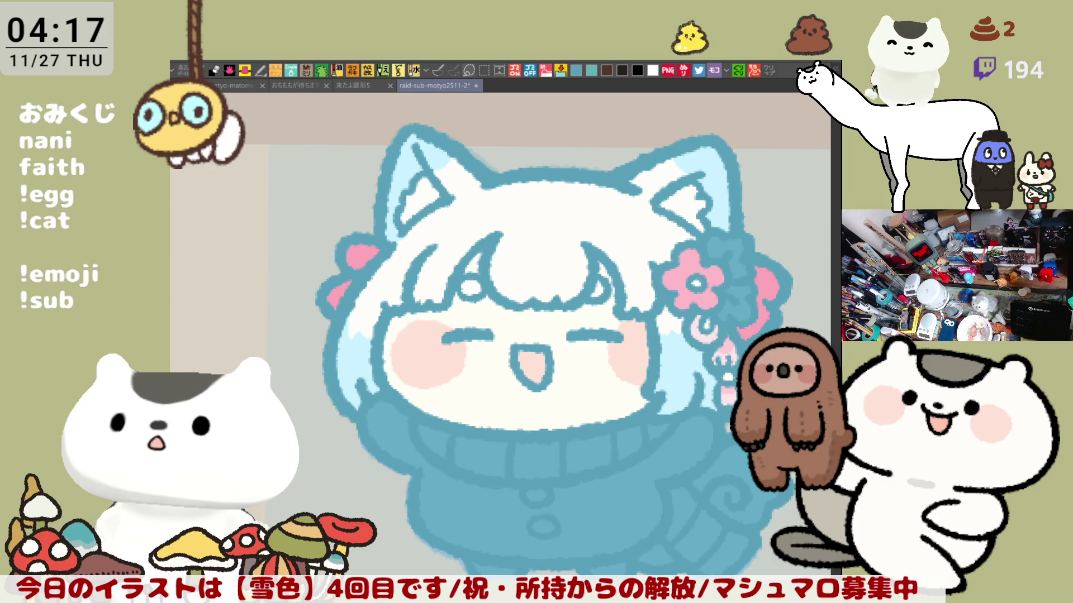
{"action": "left_click_drag", "start_coordinate": [456, 146], "coordinate": [483, 224]}
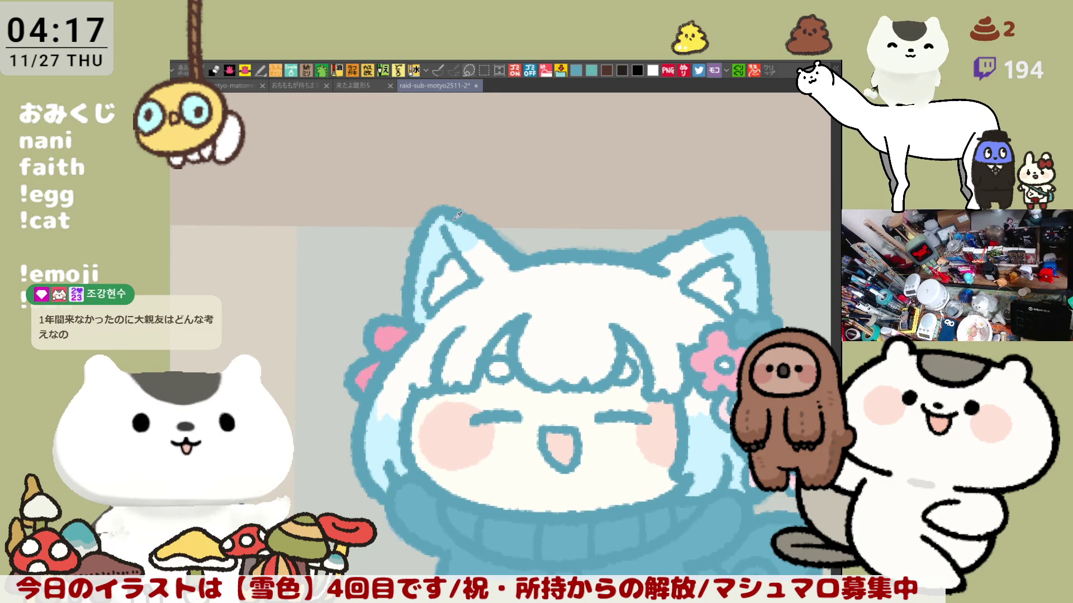
{"action": "mouse_move", "coordinate": [468, 219]}
{"action": "left_mouse_down"}
{"action": "mouse_move", "coordinate": [313, 34]}
{"action": "mouse_move", "coordinate": [365, 74]}
{"action": "left_mouse_up"}
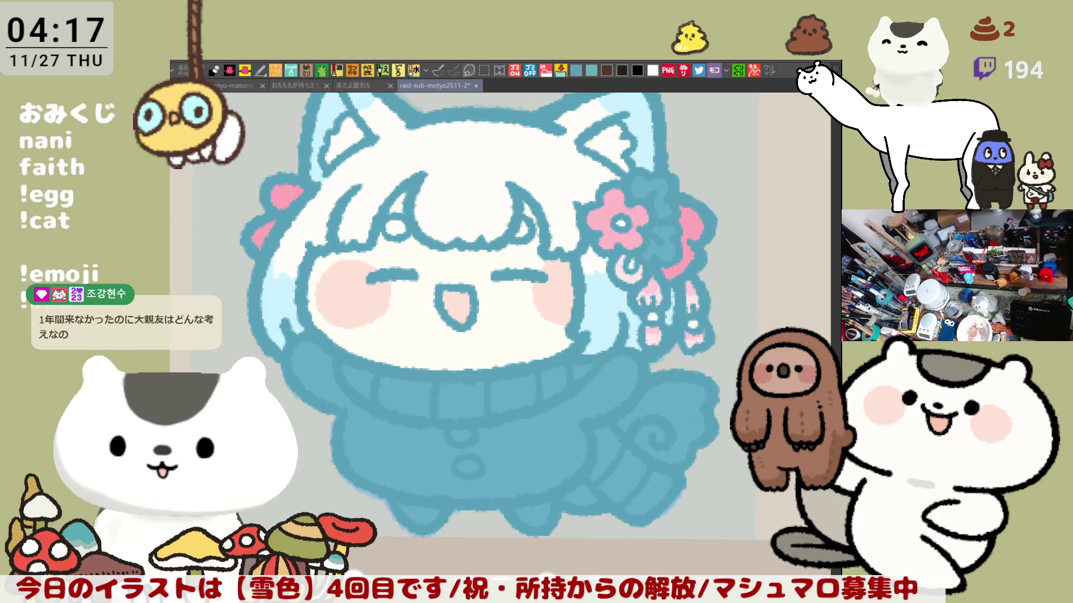
{"action": "left_click_drag", "start_coordinate": [657, 353], "coordinate": [699, 448]}
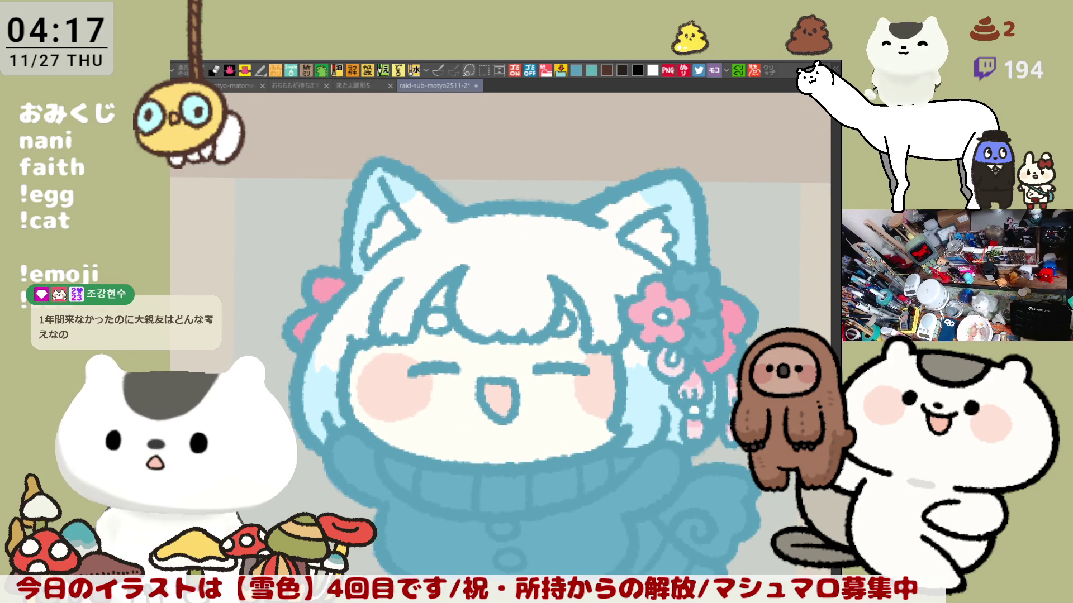
Hide and restore the line art and painting to compare the flat colours with the sketch
{"action": "key", "text": "ctrl+z"}
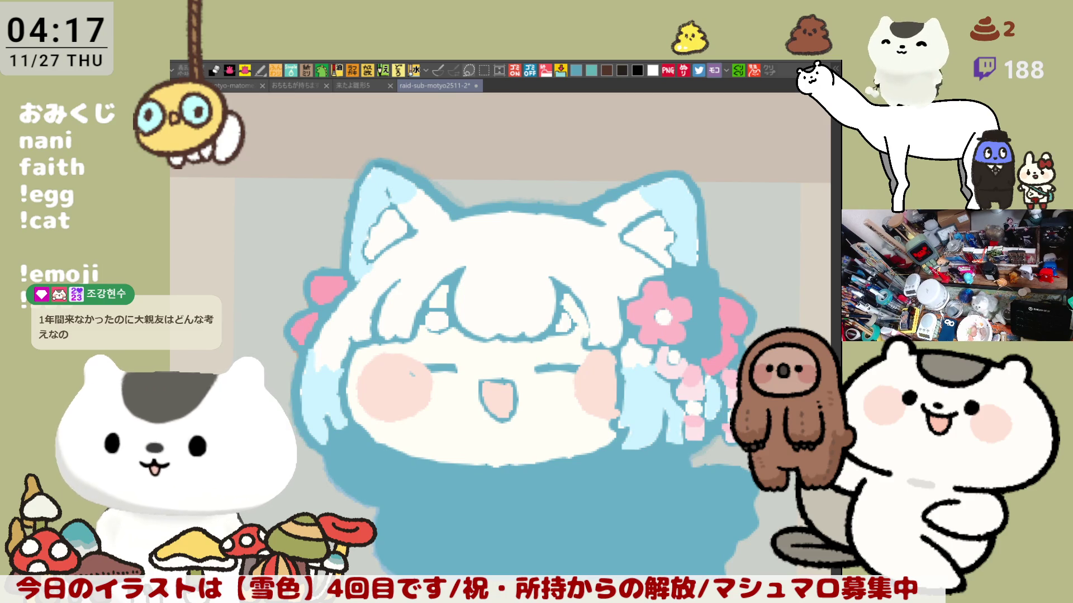
{"action": "key", "text": "ctrl+z"}
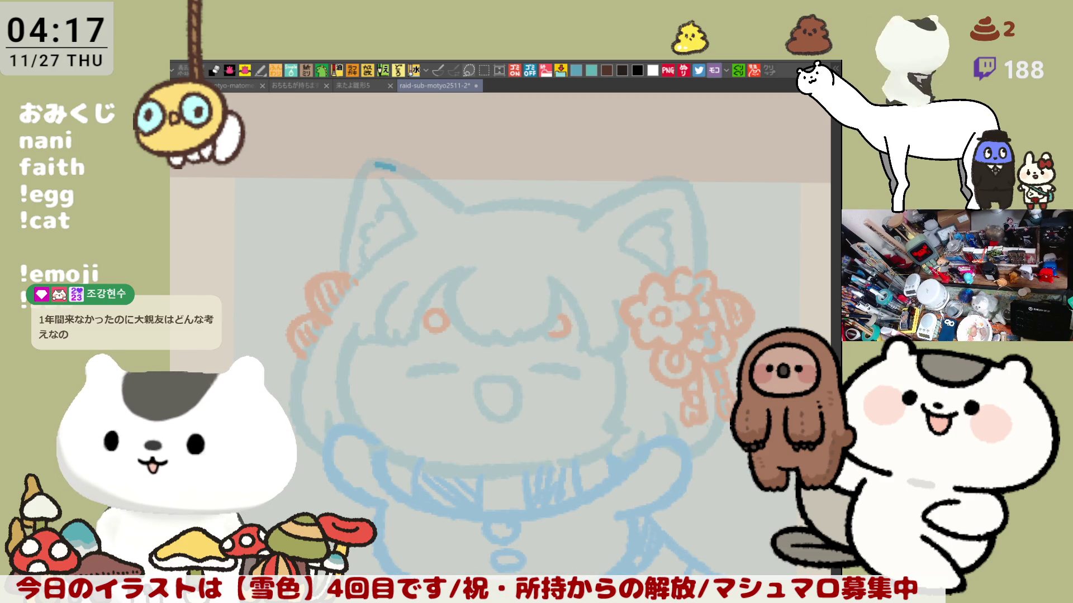
{"action": "key", "text": "ctrl+y"}
{"action": "key", "text": "ctrl+y"}
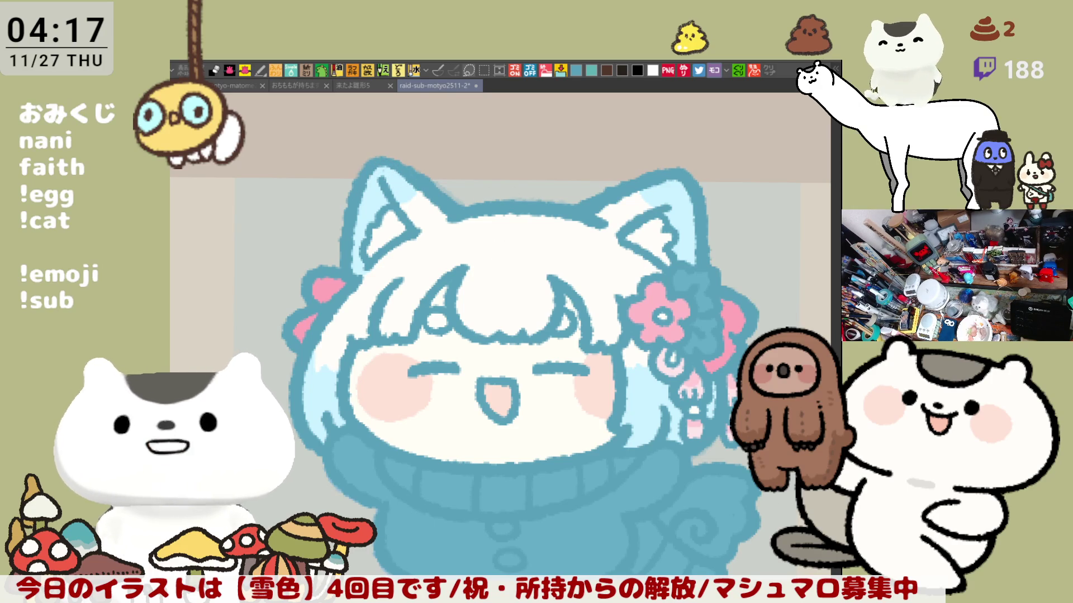
{"action": "left_click_drag", "start_coordinate": [747, 465], "coordinate": [703, 432]}
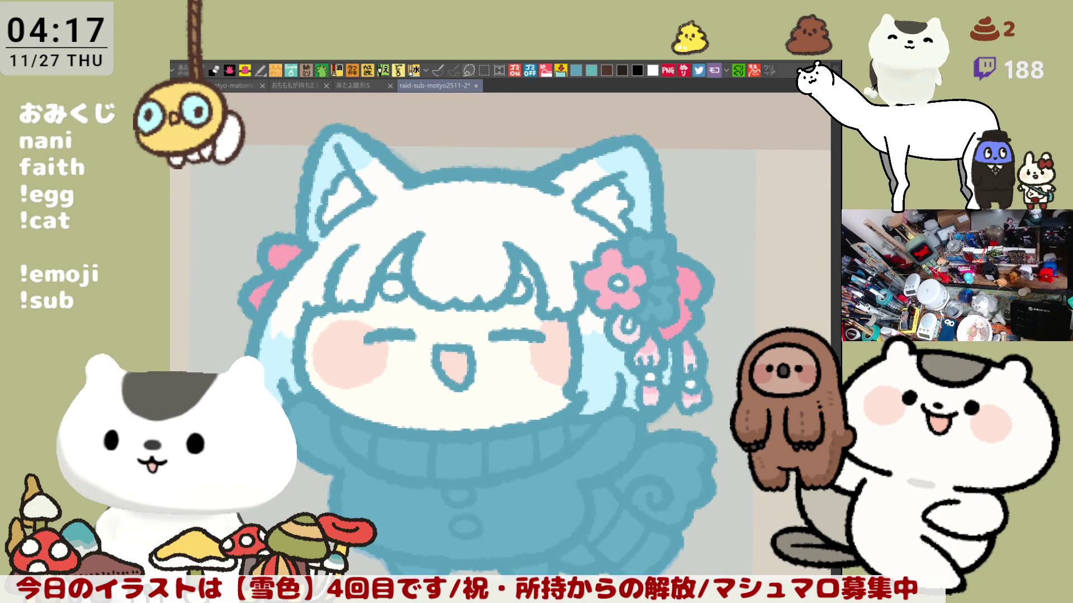
{"action": "scroll", "coordinate": [441, 421], "scroll_direction": "left", "scroll_amount": 5}
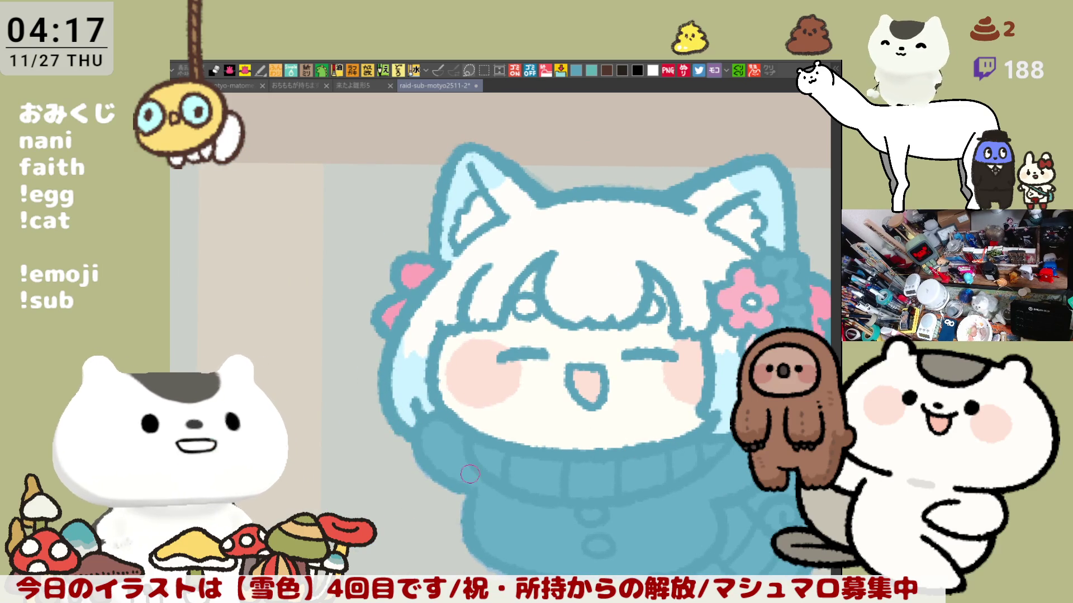
{"action": "scroll", "coordinate": [413, 431], "scroll_direction": "down", "scroll_amount": 2}
{"action": "scroll", "coordinate": [585, 339], "scroll_direction": "up", "scroll_amount": 2}
{"action": "scroll", "coordinate": [635, 361], "scroll_direction": "up", "scroll_amount": 2}
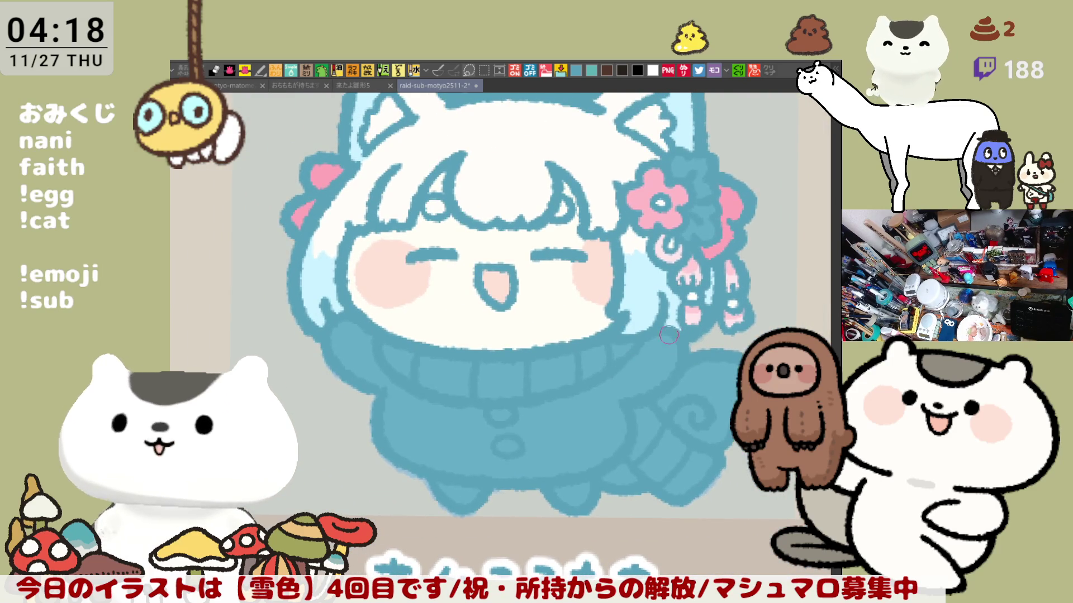
{"action": "scroll", "coordinate": [674, 334], "scroll_direction": "up", "scroll_amount": 2}
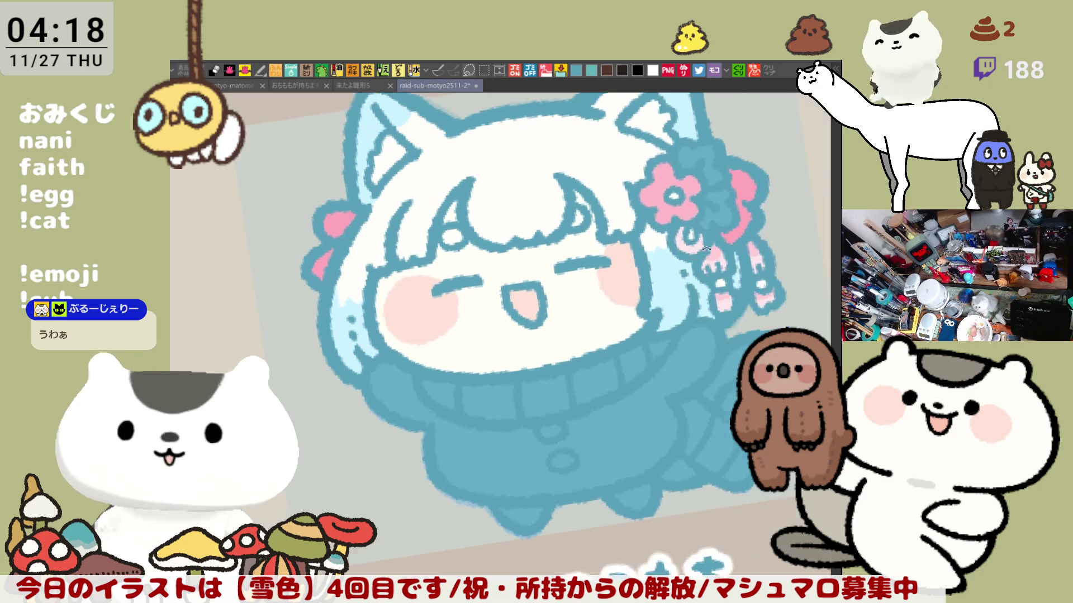
Paint light-blue shading strokes across the white bangs between the eyes
{"action": "left_click_drag", "start_coordinate": [563, 302], "coordinate": [559, 240]}
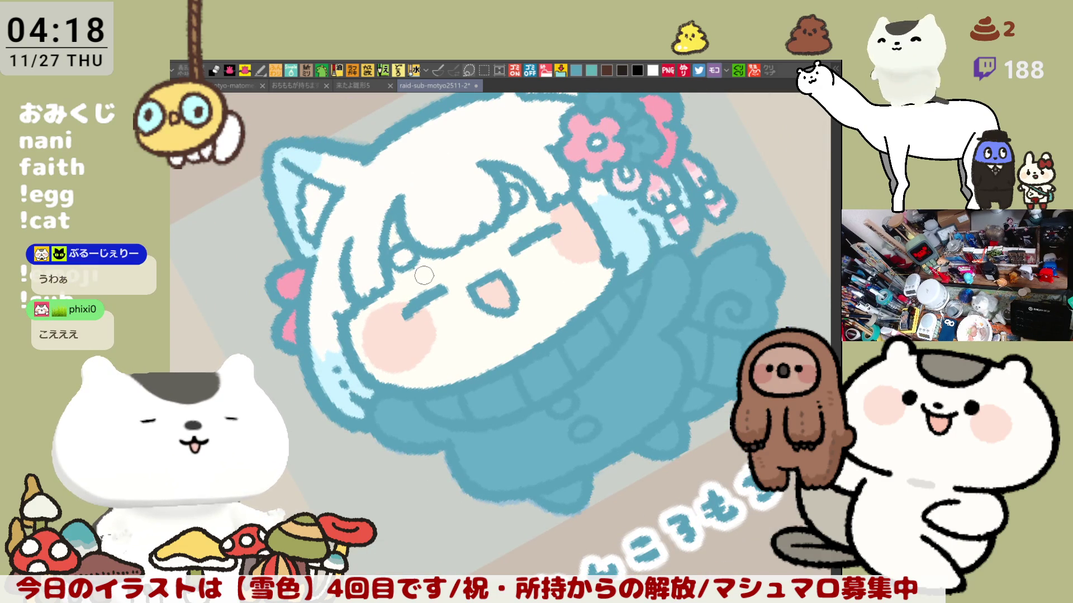
{"action": "key", "text": "ctrl+@"}
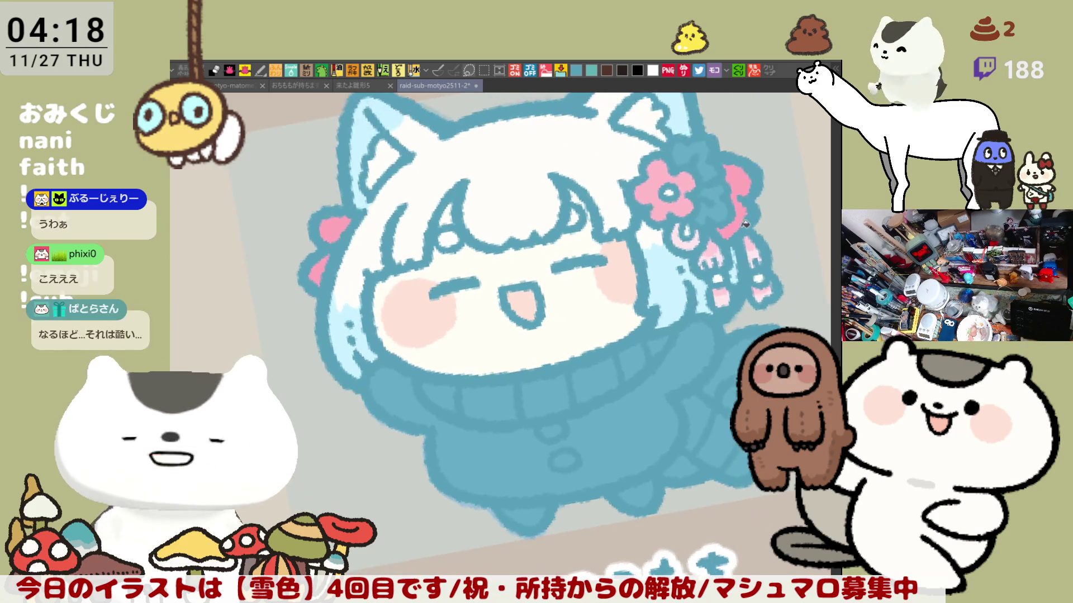
{"action": "left_click_drag", "start_coordinate": [656, 380], "coordinate": [603, 368]}
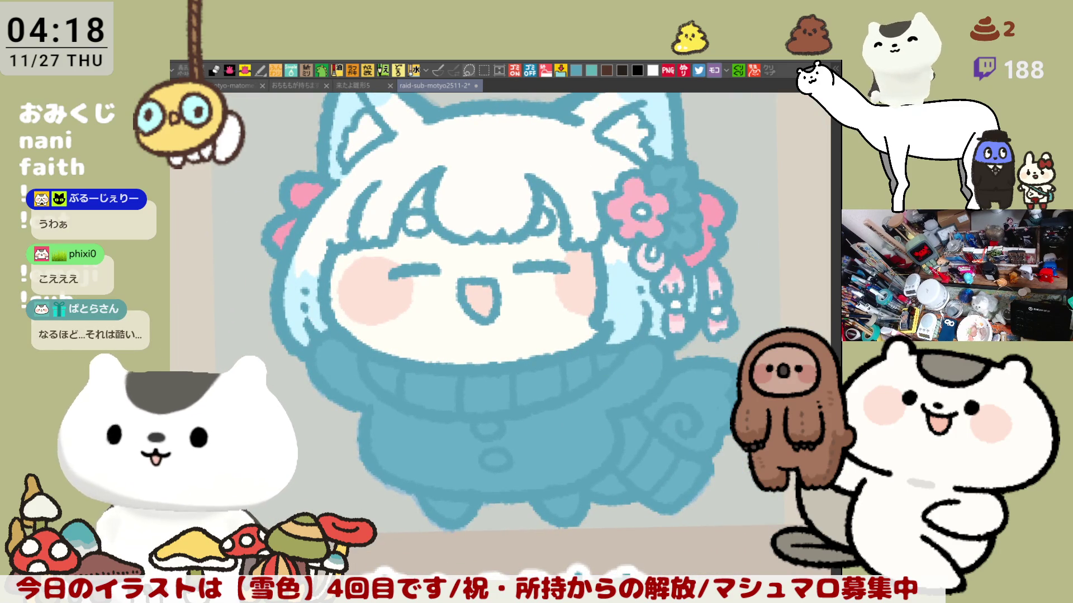
{"action": "left_click_drag", "start_coordinate": [526, 240], "coordinate": [579, 307]}
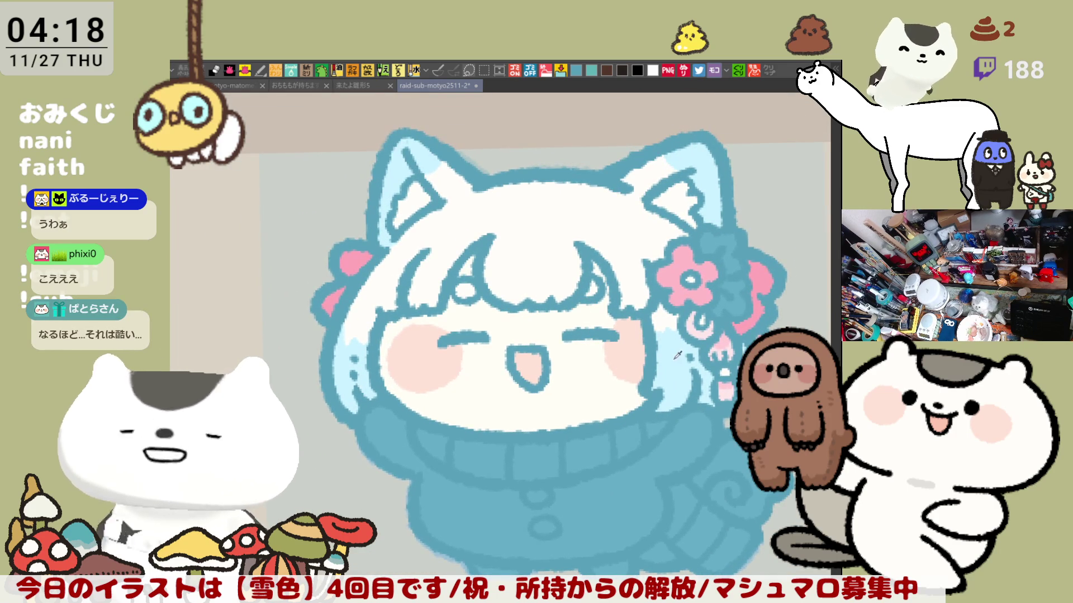
{"action": "mouse_move", "coordinate": [526, 278]}
{"action": "left_mouse_down"}
{"action": "mouse_move", "coordinate": [581, 278]}
{"action": "mouse_move", "coordinate": [503, 294]}
{"action": "mouse_move", "coordinate": [430, 285]}
{"action": "mouse_move", "coordinate": [446, 284]}
{"action": "left_mouse_up"}
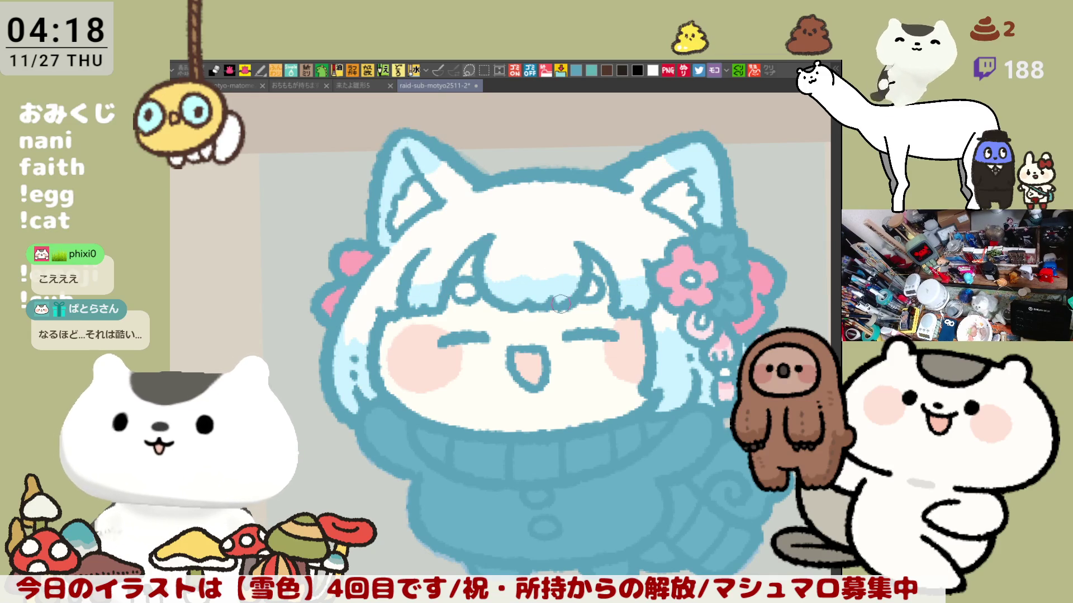
Dab a stroke and a few light-blue dots onto the bangs
{"action": "left_click_drag", "start_coordinate": [508, 248], "coordinate": [511, 257]}
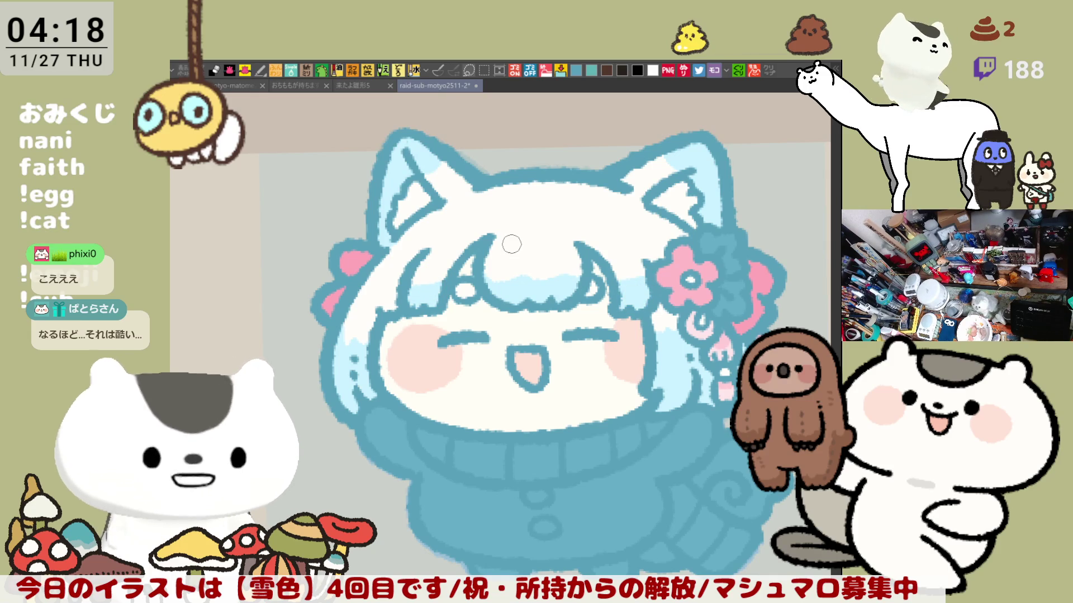
{"action": "left_click", "coordinate": [525, 246]}
{"action": "left_click", "coordinate": [552, 245]}
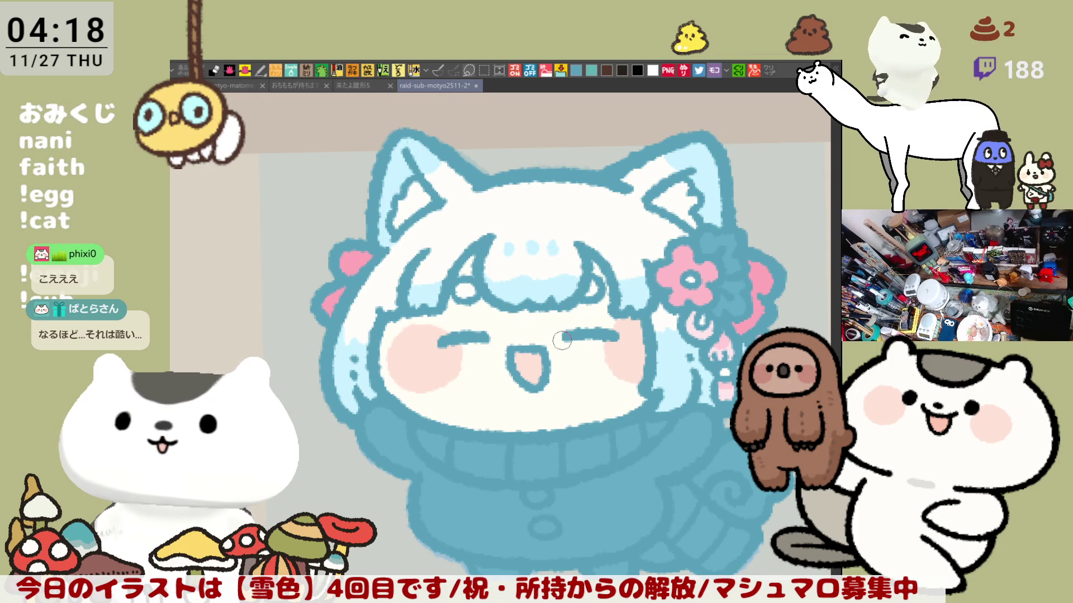
{"action": "left_click_drag", "start_coordinate": [690, 300], "coordinate": [738, 282]}
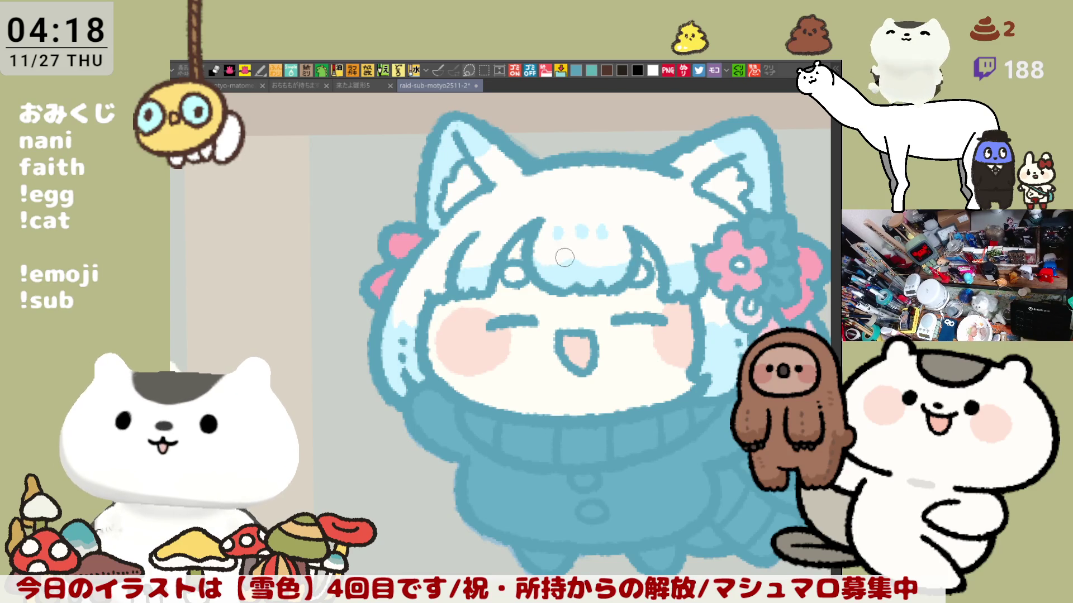
Fill three of the sweater collar's rib sections with pink
{"action": "left_click_drag", "start_coordinate": [635, 296], "coordinate": [606, 311]}
{"action": "left_click_drag", "start_coordinate": [708, 293], "coordinate": [715, 344]}
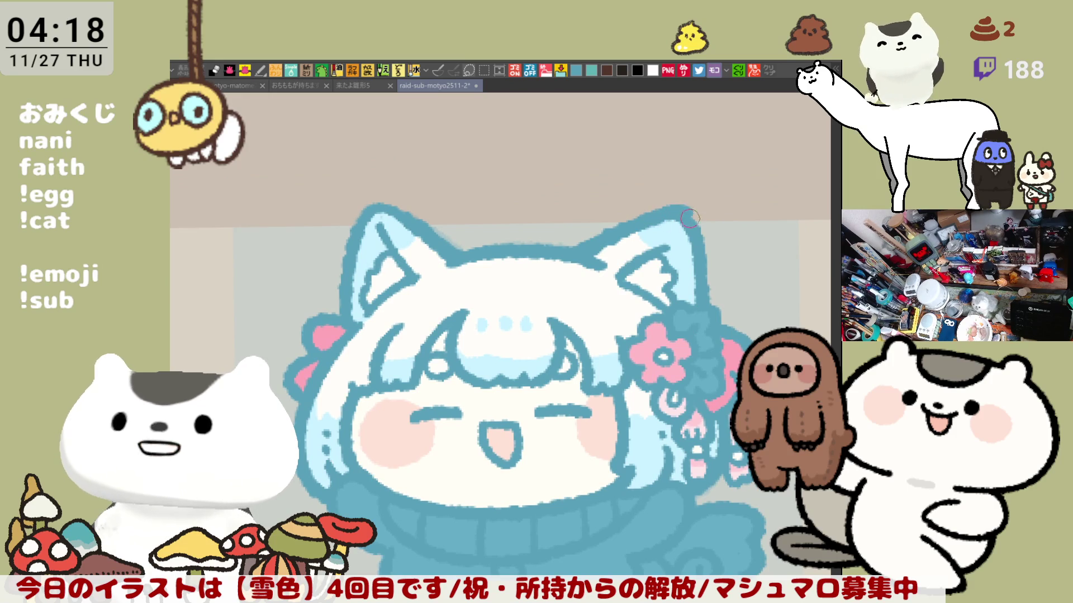
{"action": "mouse_move", "coordinate": [683, 333]}
{"action": "left_mouse_down"}
{"action": "mouse_move", "coordinate": [692, 240]}
{"action": "mouse_move", "coordinate": [671, 278]}
{"action": "mouse_move", "coordinate": [657, 198]}
{"action": "left_mouse_up"}
{"action": "left_click_drag", "start_coordinate": [619, 285], "coordinate": [678, 314]}
{"action": "mouse_move", "coordinate": [710, 253]}
{"action": "left_mouse_down"}
{"action": "mouse_move", "coordinate": [676, 302]}
{"action": "mouse_move", "coordinate": [701, 307]}
{"action": "left_mouse_up"}
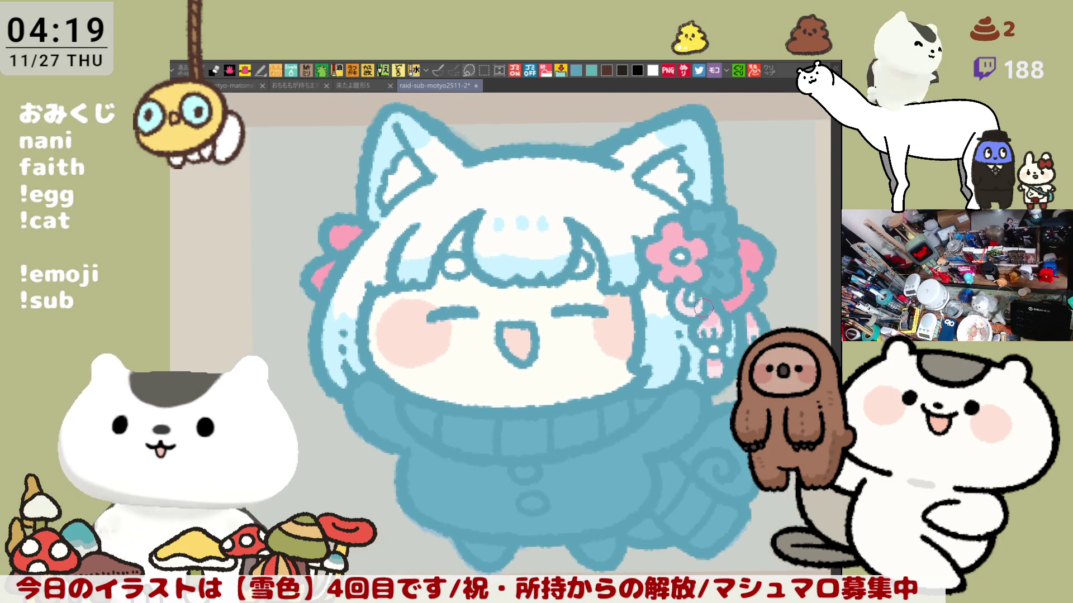
{"action": "left_click", "coordinate": [479, 426]}
{"action": "left_click", "coordinate": [585, 426]}
{"action": "left_click", "coordinate": [651, 402]}
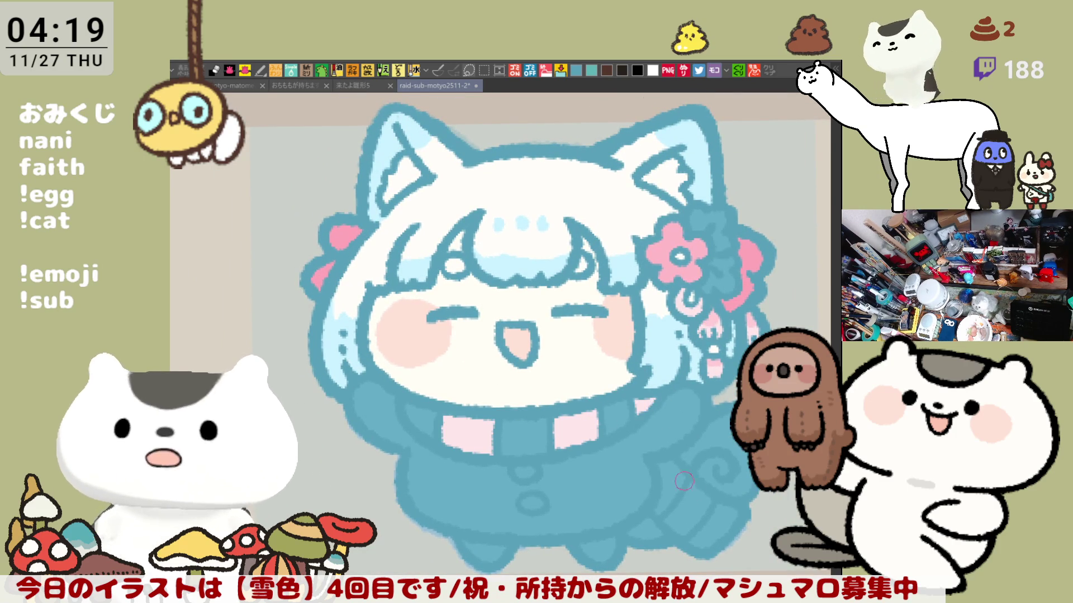